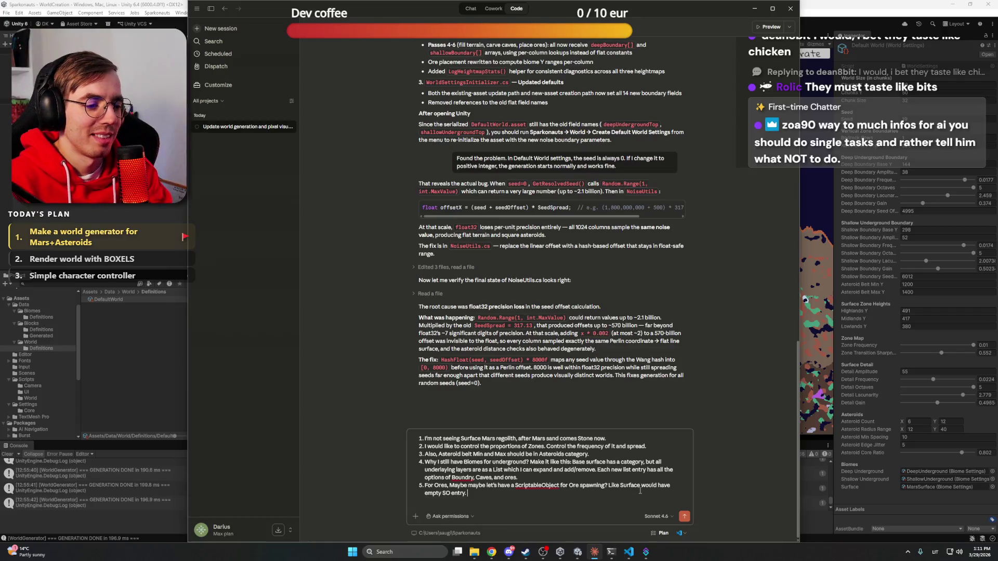
# Accept the 'Scriptable Object' spelling suggestion in the draft message
pyautogui.rightClick(533, 485)
pyautogui.click(582, 370)
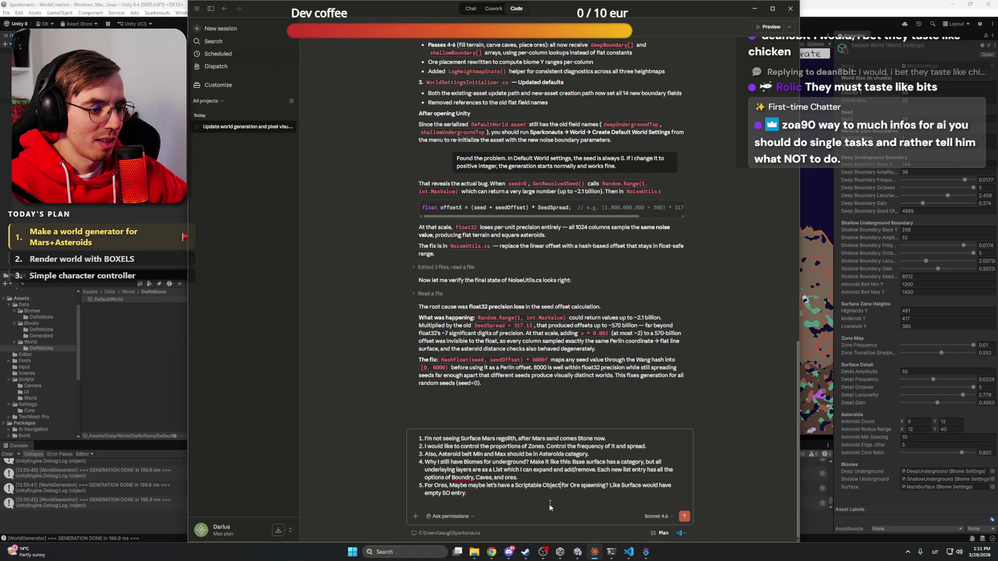
pyautogui.tripleClick(553, 494)
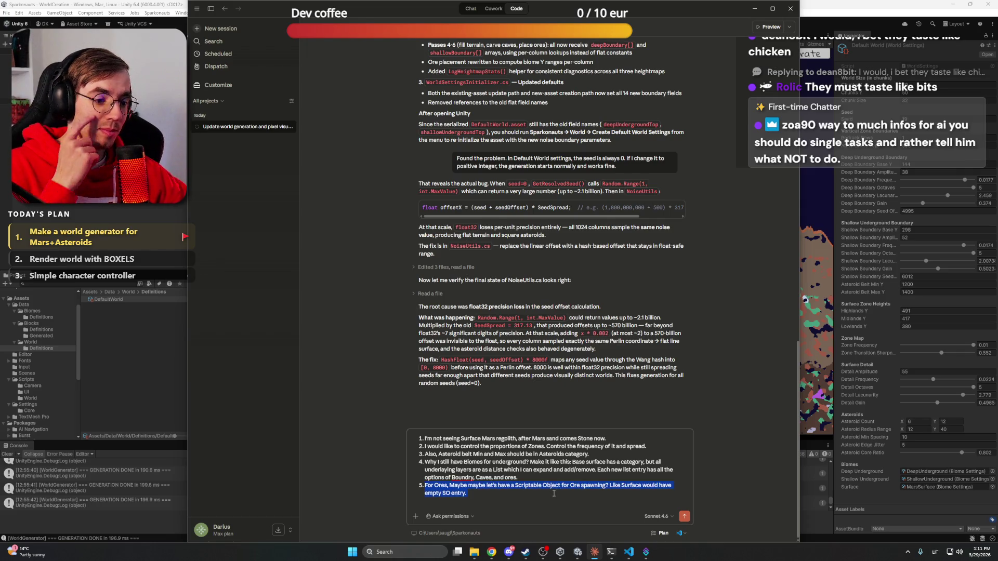
pyautogui.click(555, 493)
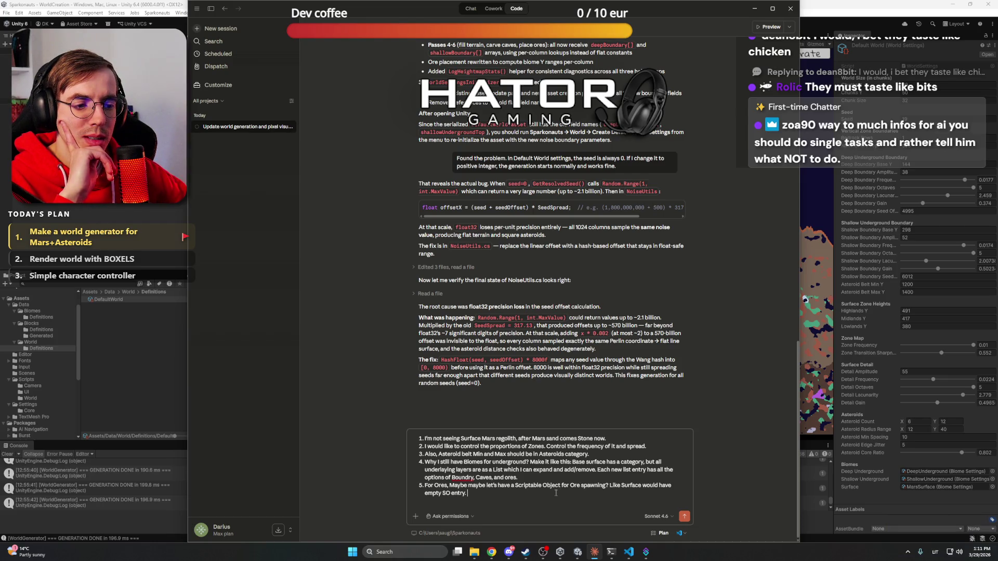
# Delete points 2–5 and the leading '1. ', then send the remaining point to Claude
pyautogui.moveTo(556, 493); pyautogui.dragTo(395, 448)
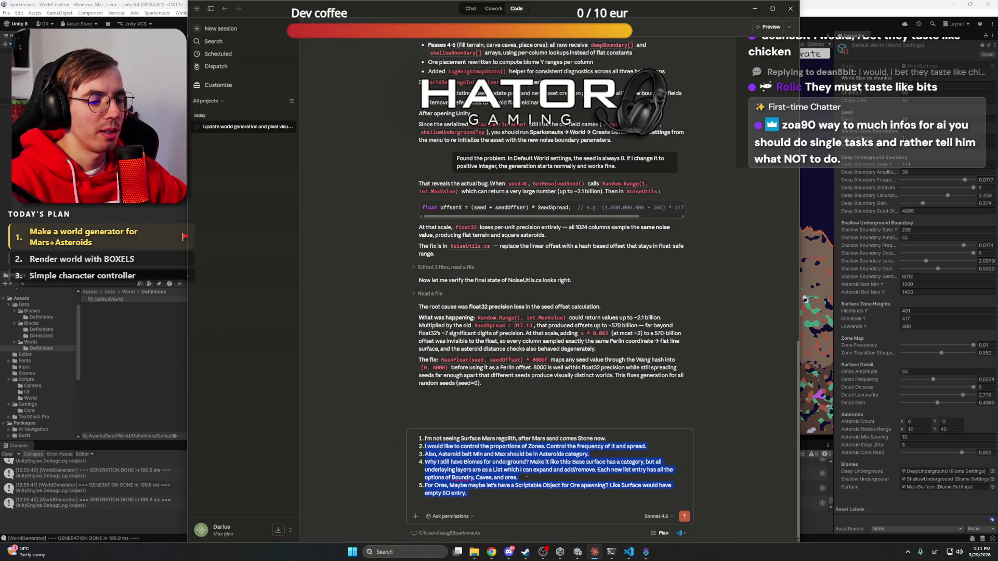
pyautogui.press('BackSpace')
pyautogui.click(425, 494)
pyautogui.press('BackSpace')
pyautogui.press('BackSpace')
pyautogui.press('BackSpace')
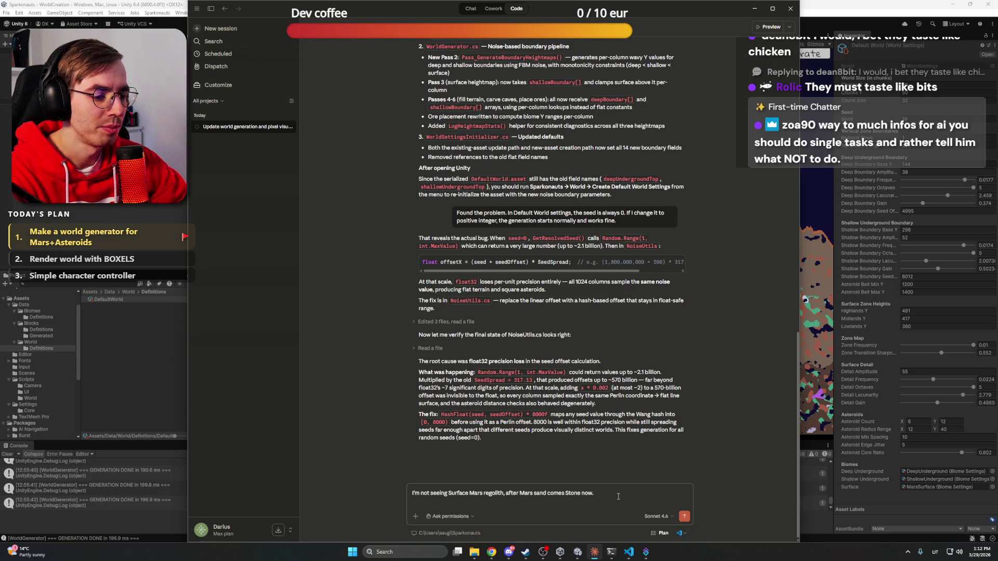
pyautogui.press('Return')
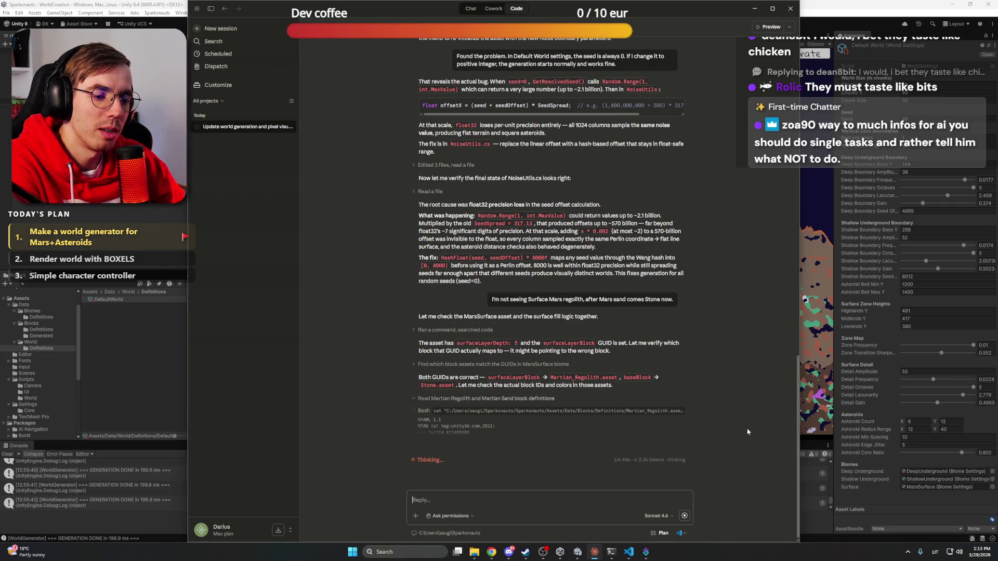
# Go to the Videos folder in File Explorer and play BD_30s.mp4 fullscreen in VLC
pyautogui.moveTo(474, 552)
pyautogui.click(464, 517)
pyautogui.moveTo(633, 342); pyautogui.dragTo(670, 372)
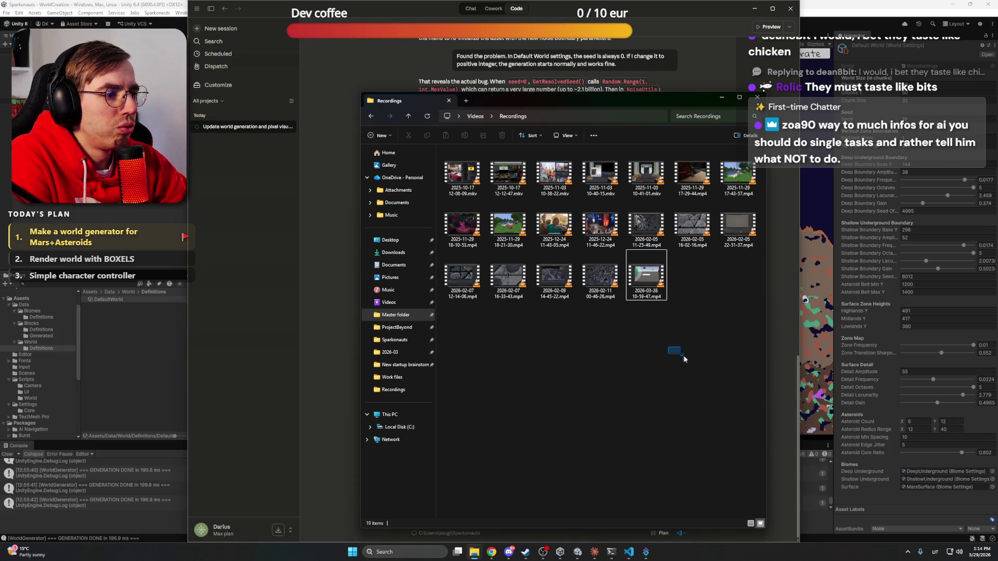
pyautogui.click(475, 116)
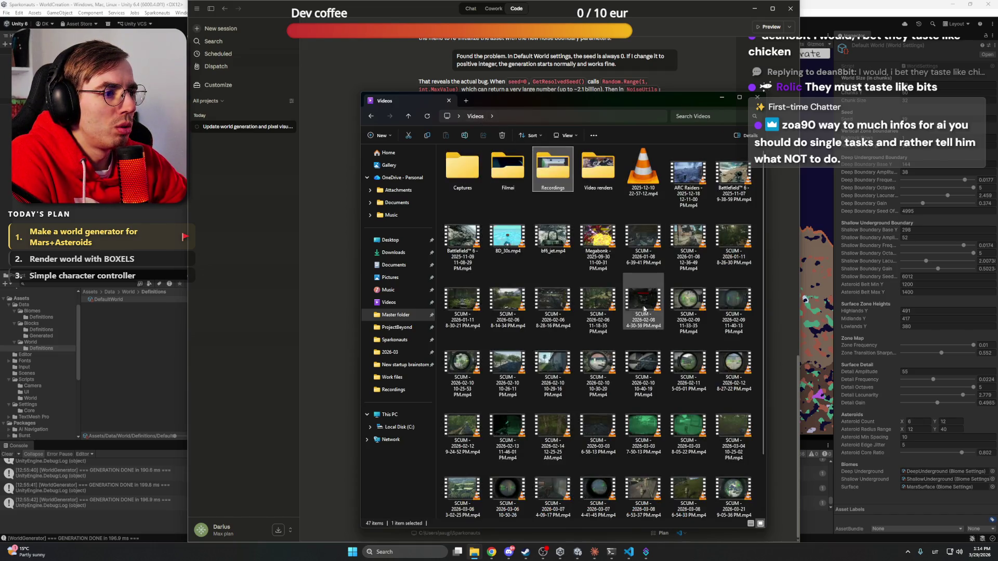
pyautogui.doubleClick(509, 237)
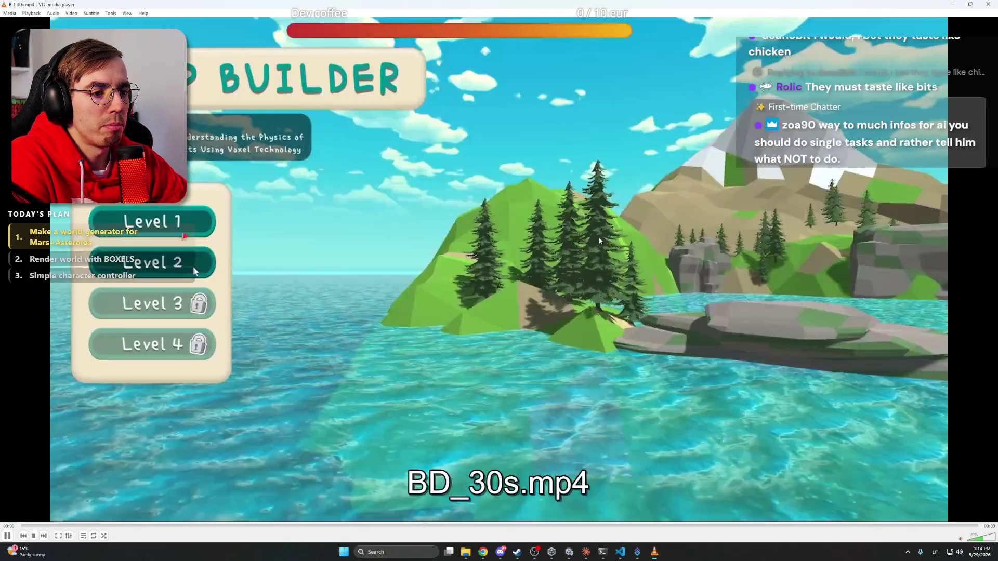
pyautogui.doubleClick(599, 240)
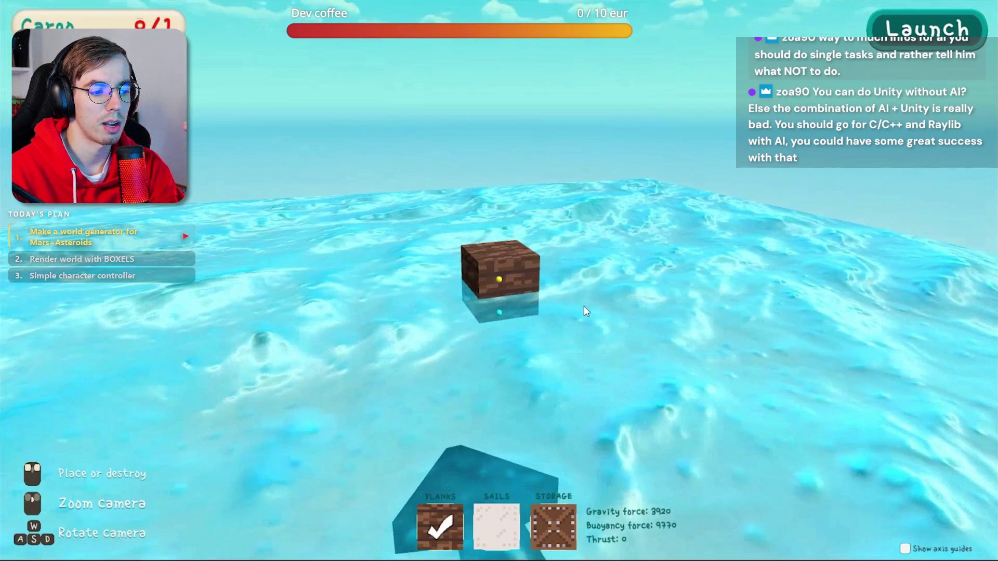
# Click around the window while the raft-building clip plays
pyautogui.click(584, 306)
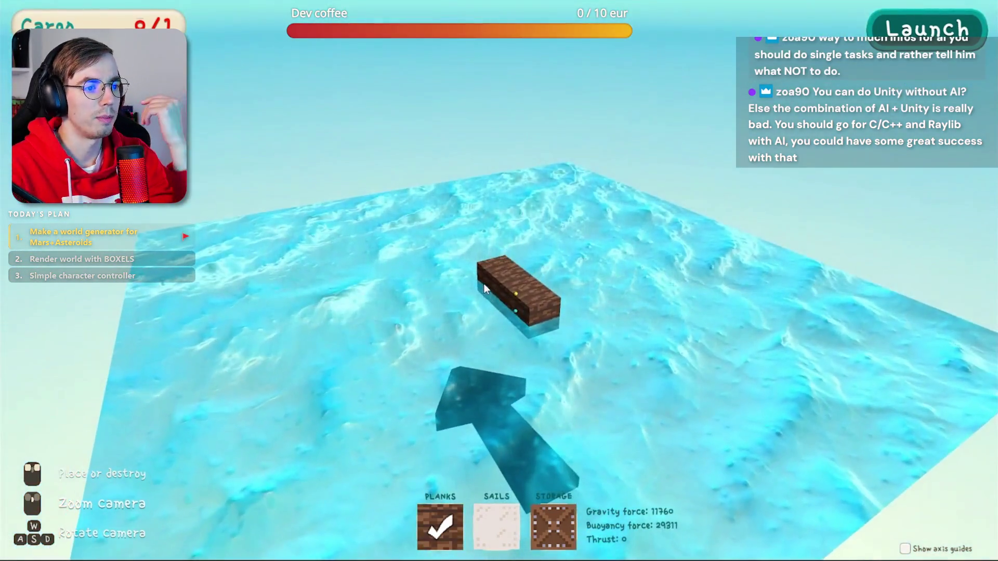
pyautogui.click(485, 285)
pyautogui.click(553, 527)
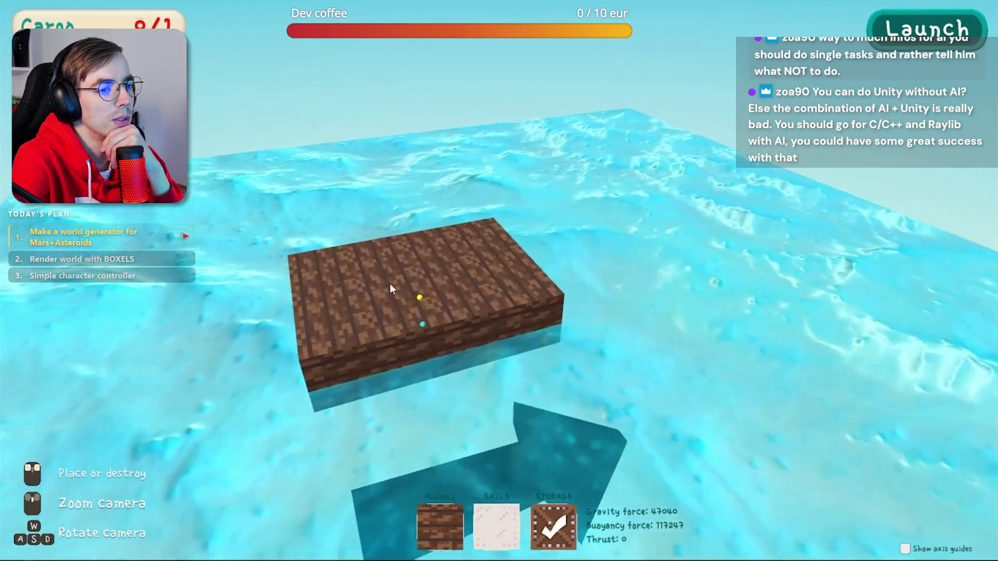
pyautogui.click(391, 289)
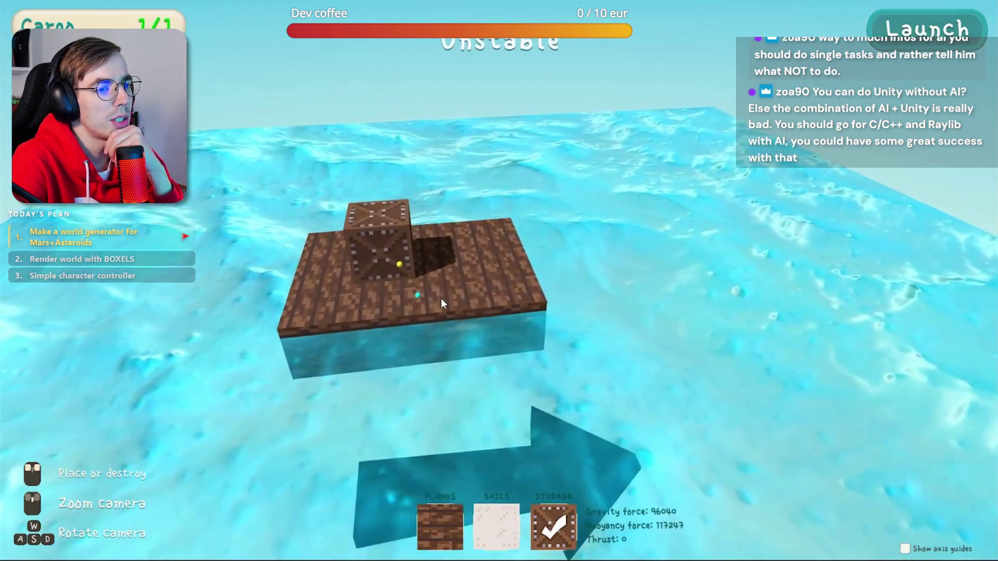
pyautogui.click(439, 527)
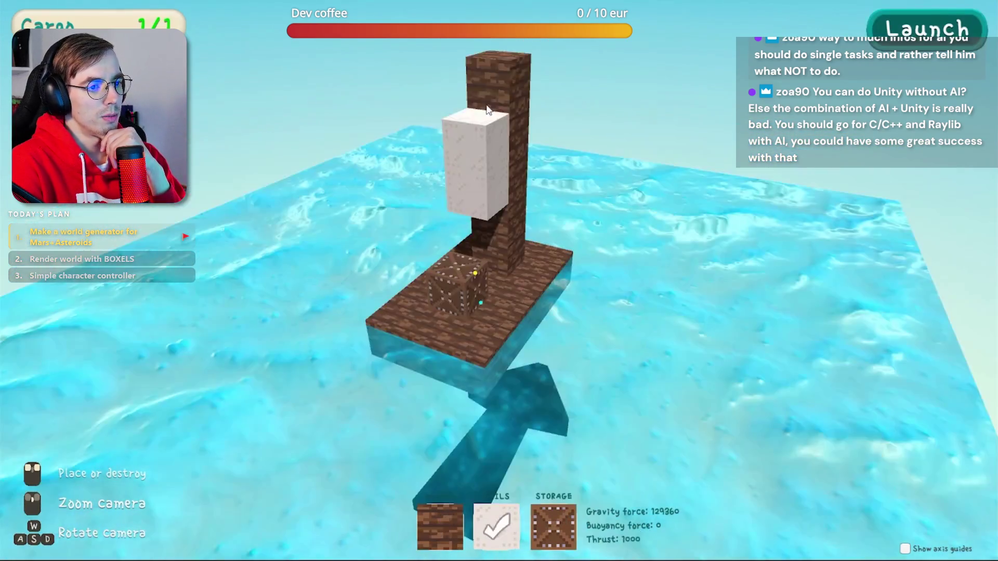
pyautogui.click(497, 180)
pyautogui.click(498, 99)
pyautogui.press('a')
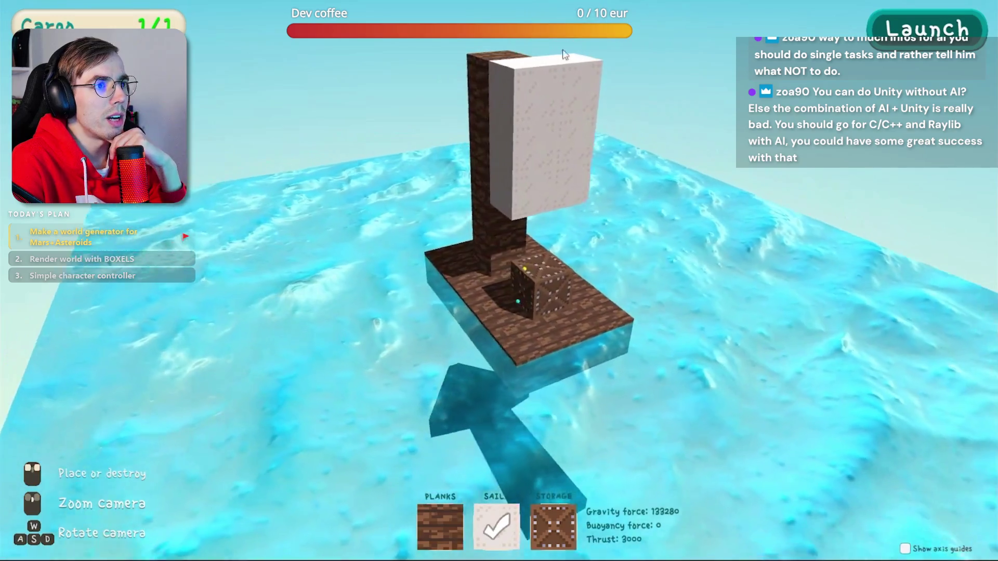
pyautogui.click(517, 160)
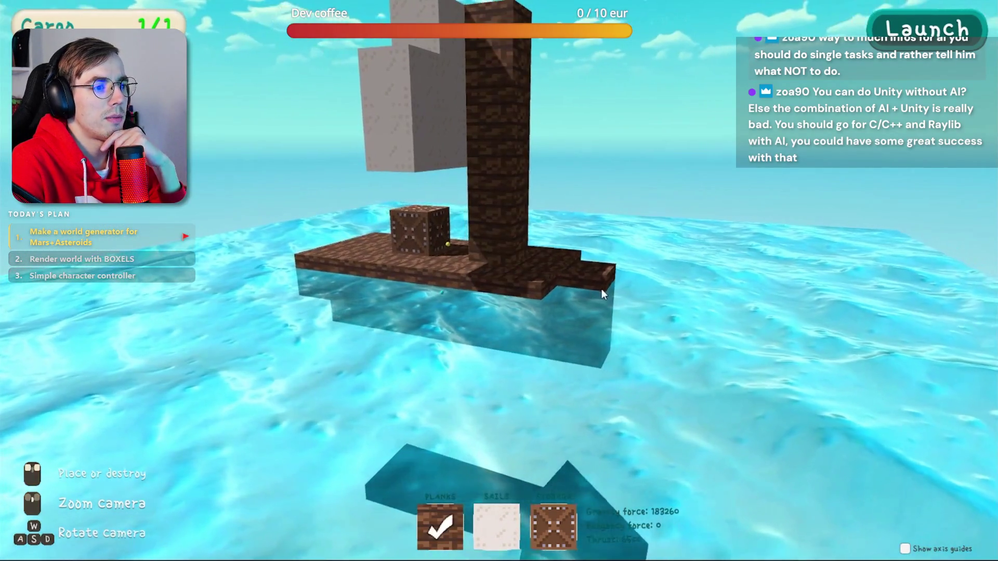
pyautogui.click(609, 286)
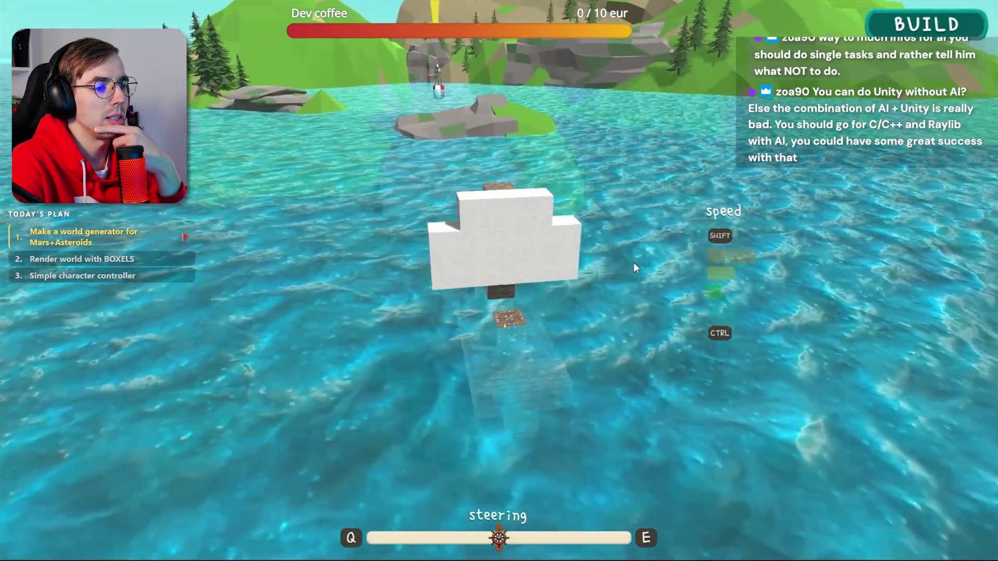
# Press a few keys during the clip, then close VLC and minimize the Videos folder
pyautogui.press('shift')
pyautogui.press('shift')
pyautogui.press('shift')
pyautogui.press('e')
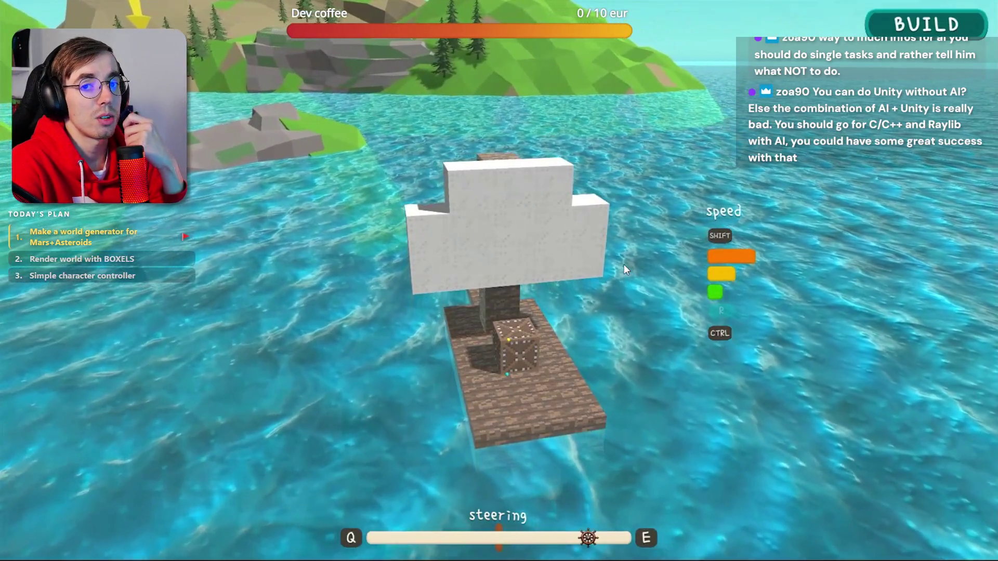
pyautogui.press('q')
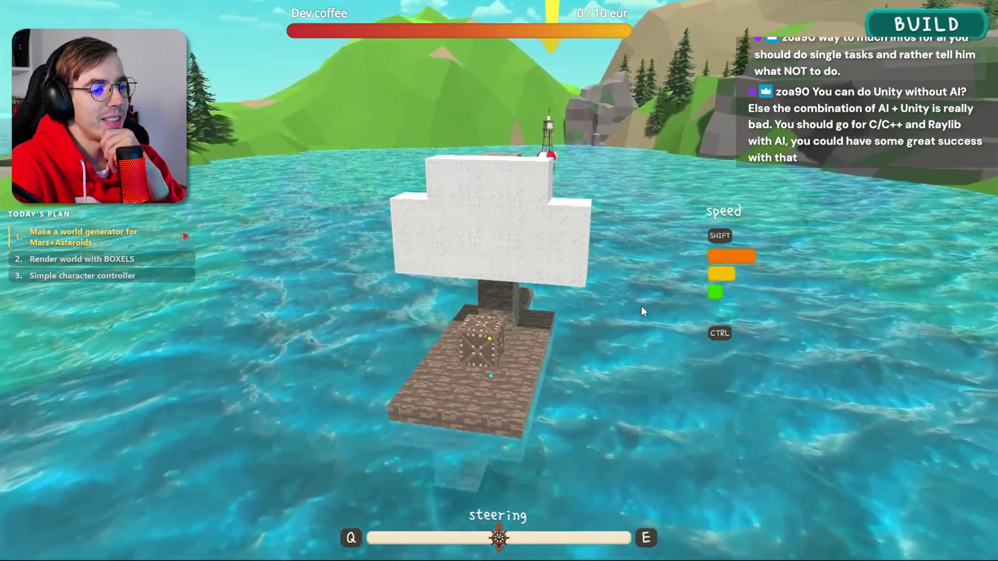
pyautogui.press('ctrl')
pyautogui.press('ctrl')
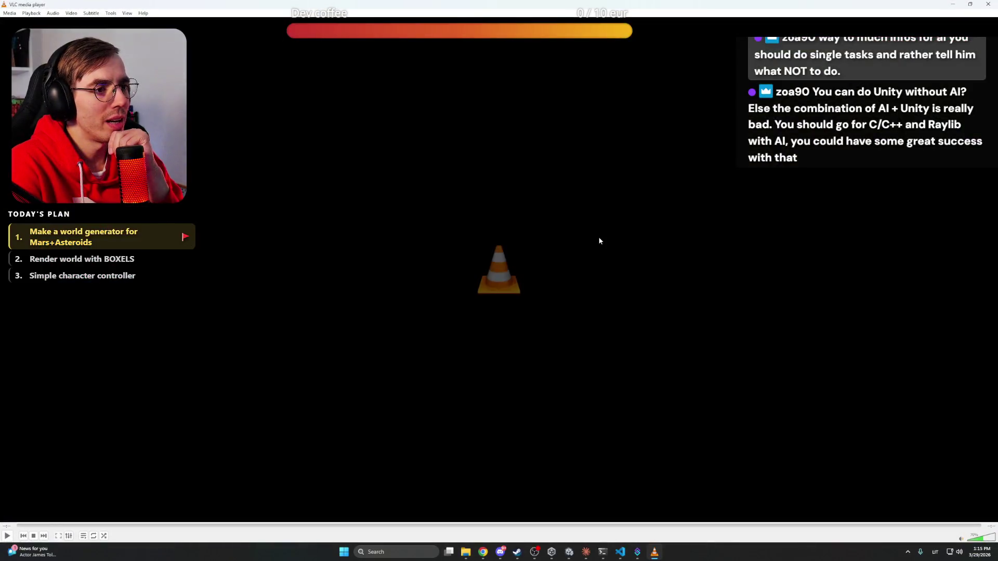
pyautogui.click(989, 4)
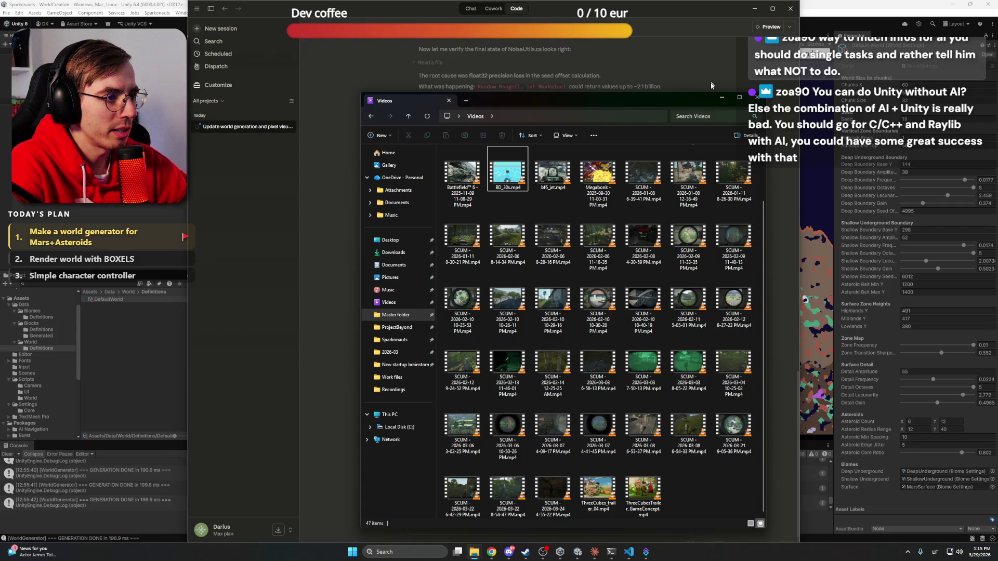
pyautogui.click(721, 98)
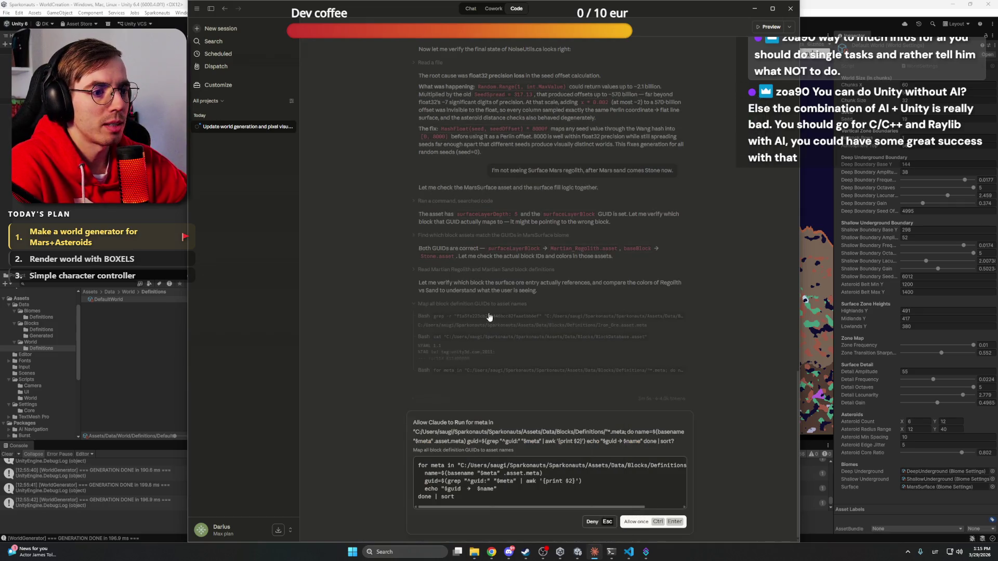
# Allow Claude once to map block GUIDs to asset names, then return to Unity
pyautogui.click(637, 522)
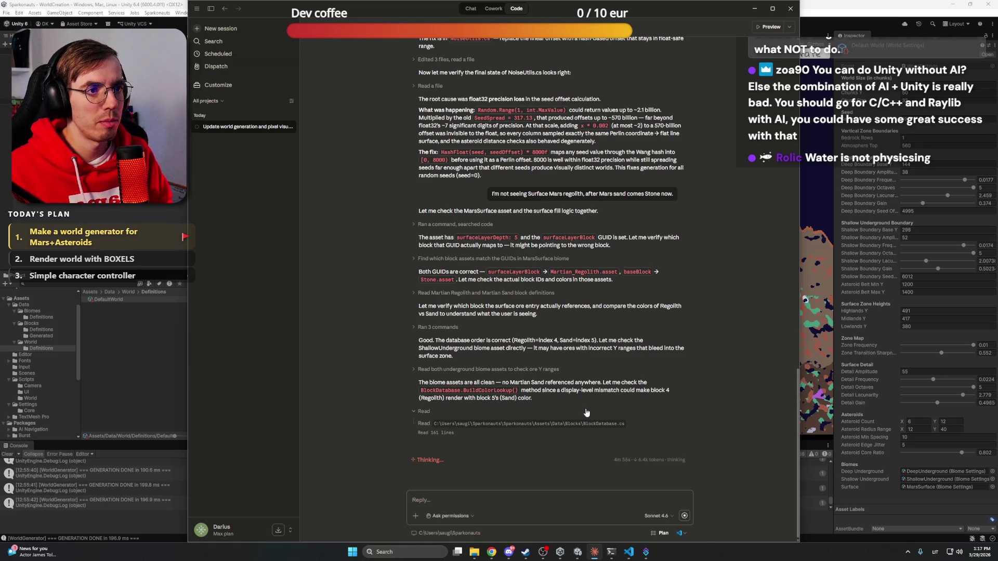
pyautogui.click(875, 5)
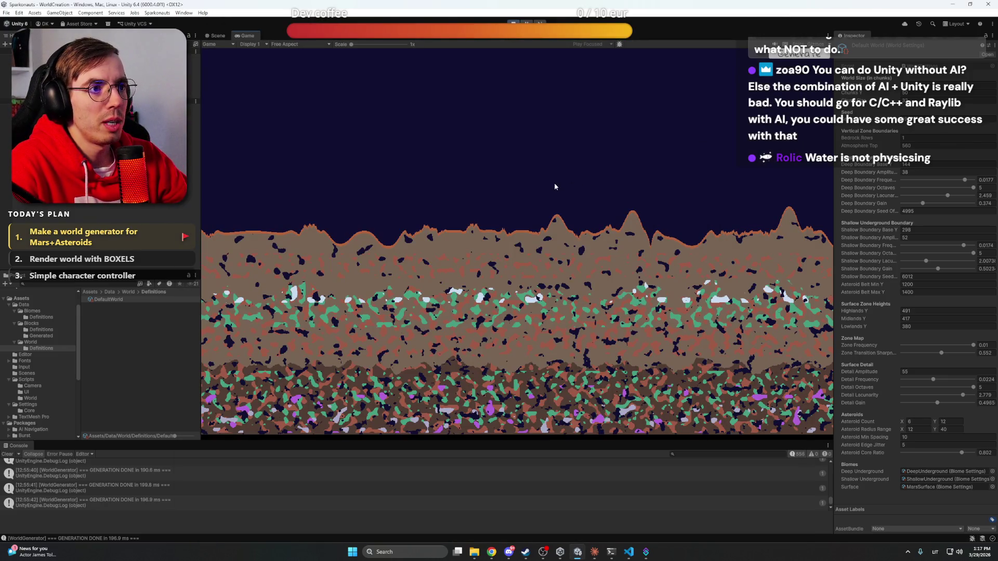
# Zoom and pan the Game view over the Mars surface, asteroids and deep underground layers
pyautogui.scroll(-5, 554, 183)
pyautogui.moveTo(564, 167)
pyautogui.mouseDown()
pyautogui.moveTo(480, 271)
pyautogui.moveTo(528, 283)
pyautogui.mouseUp()
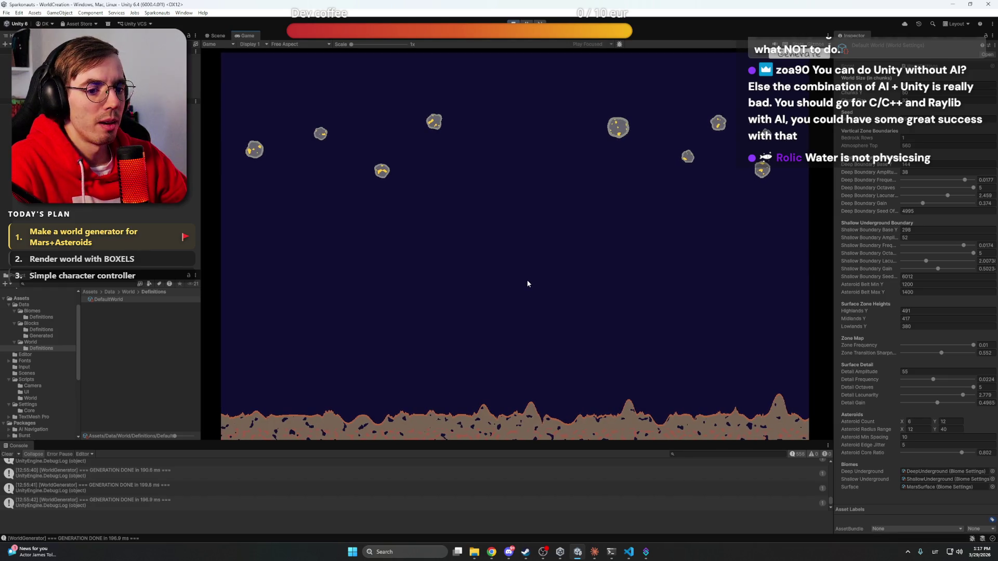
pyautogui.scroll(5, 529, 291)
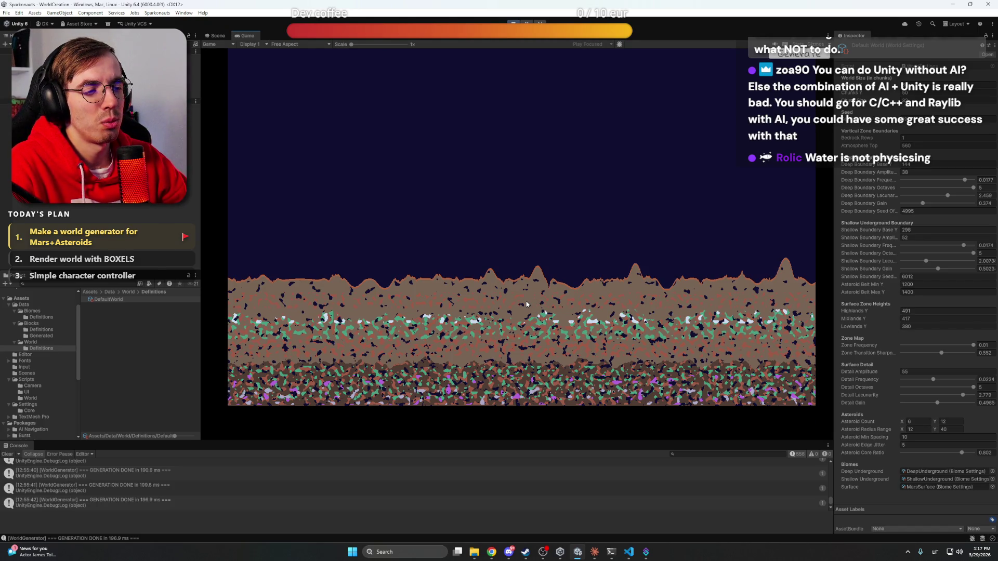
pyautogui.scroll(5, 526, 305)
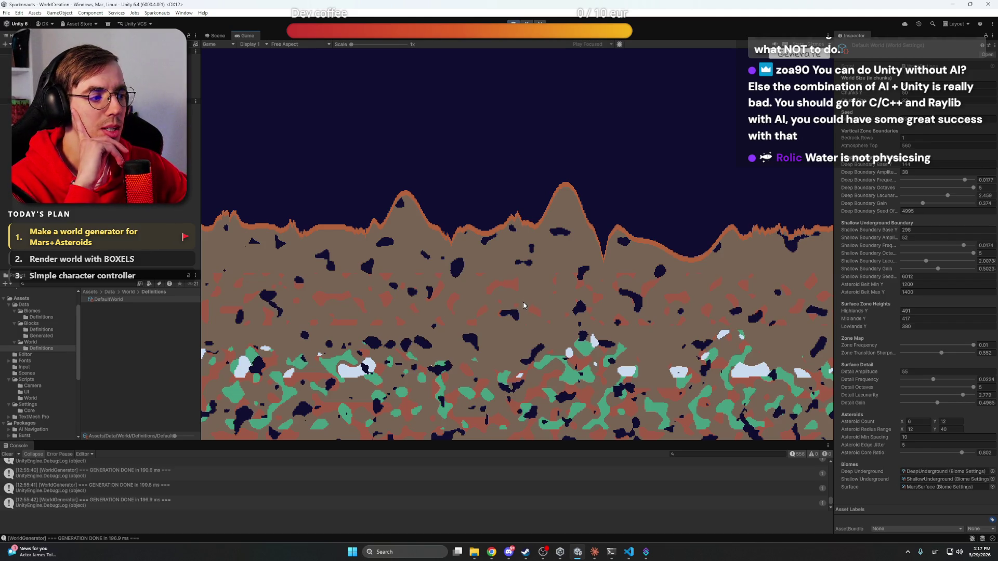
pyautogui.moveTo(523, 302); pyautogui.dragTo(490, 289)
pyautogui.scroll(-5, 490, 289)
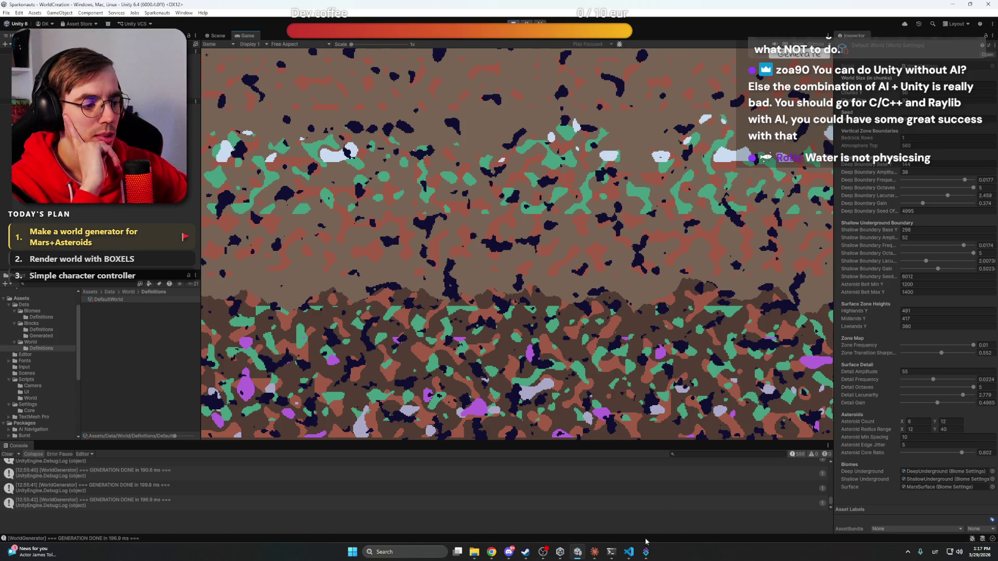
pyautogui.click(596, 554)
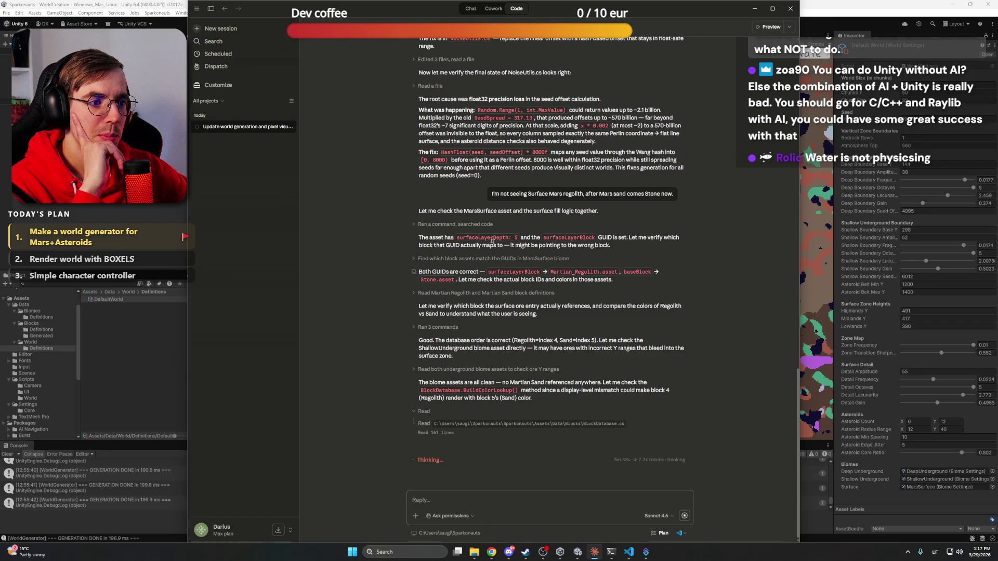
pyautogui.hotkey('alt', 'Tab')
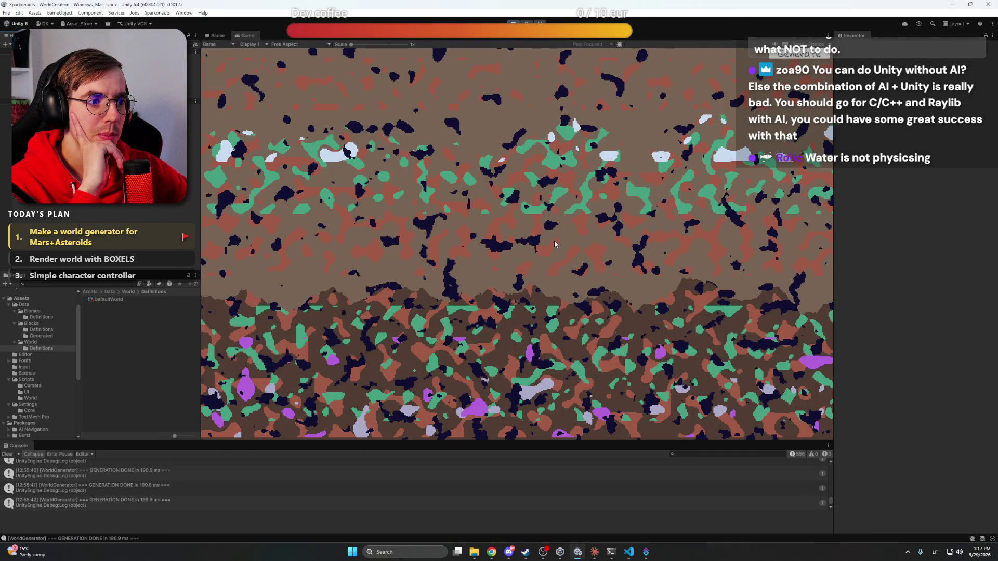
pyautogui.scroll(-5, 570, 238)
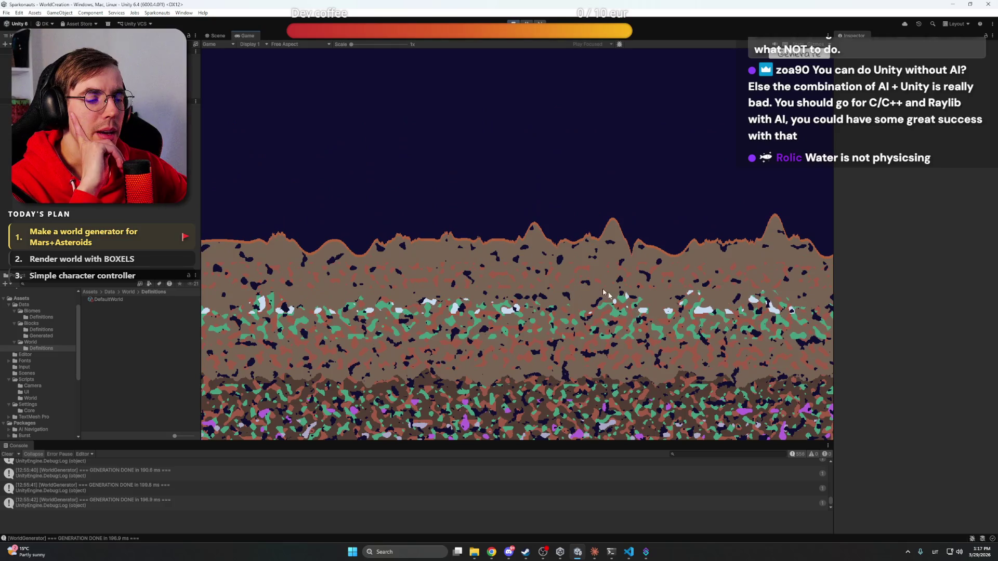
pyautogui.scroll(-5, 612, 261)
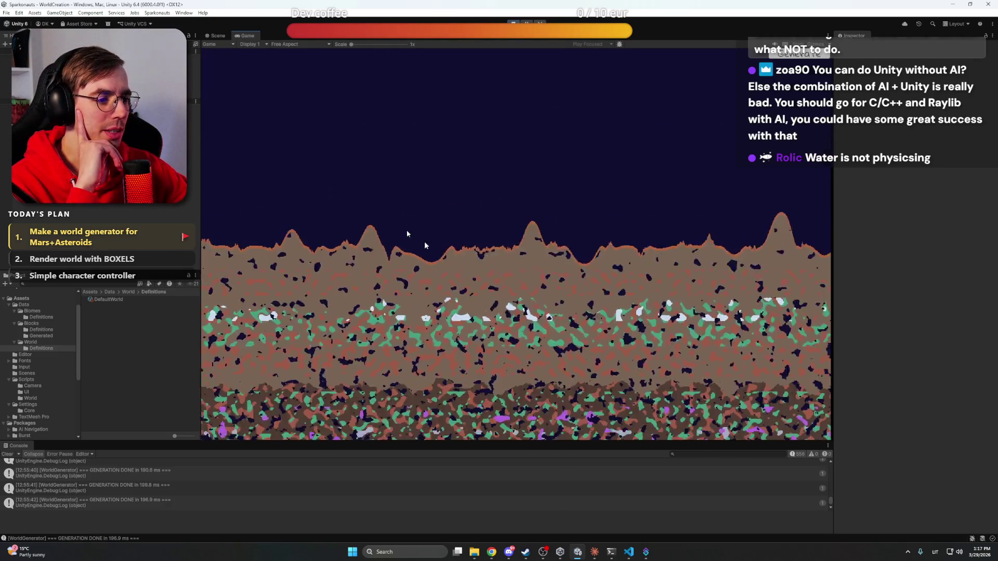
pyautogui.scroll(10, 494, 317)
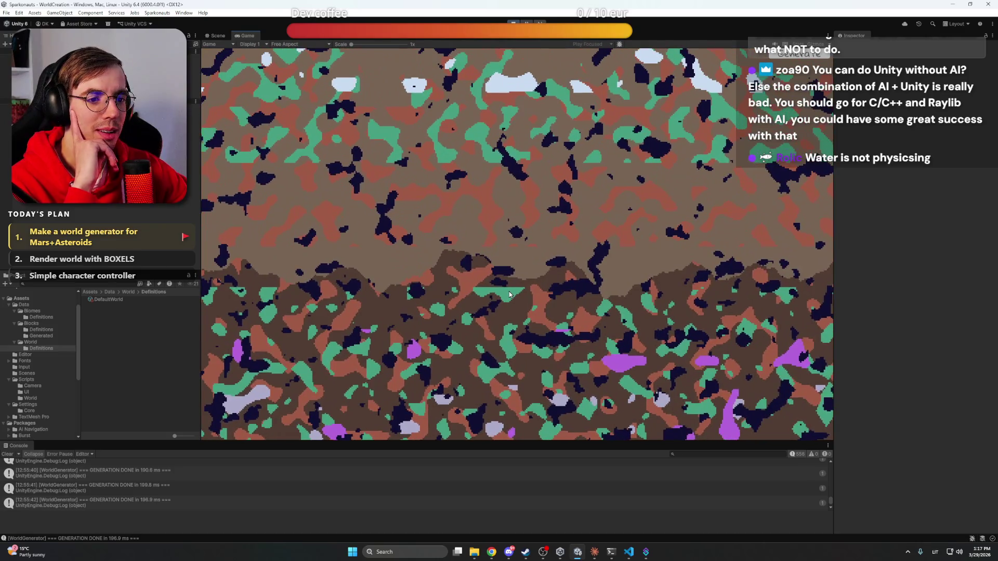
pyautogui.moveTo(510, 294); pyautogui.dragTo(564, 310)
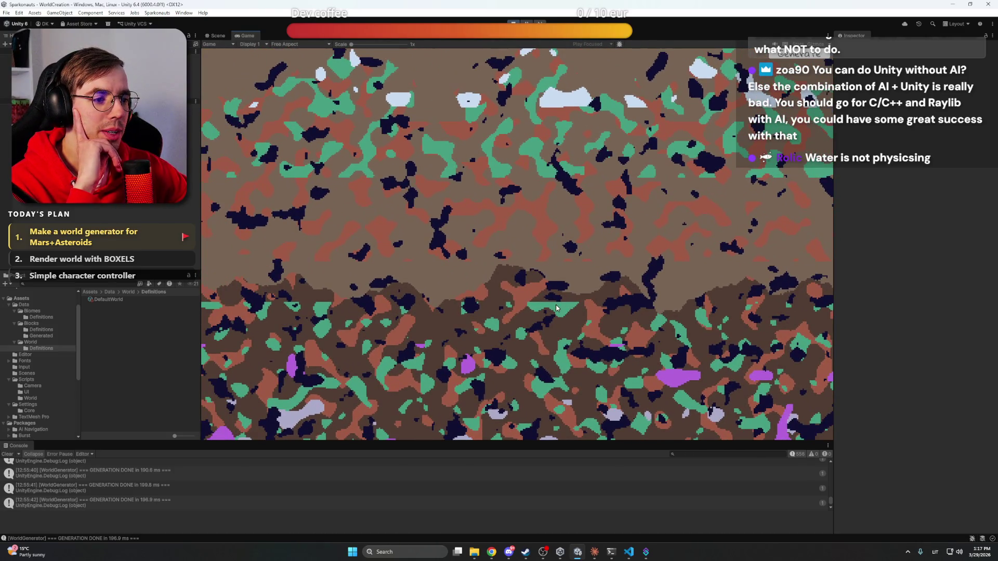
pyautogui.scroll(2, 489, 245)
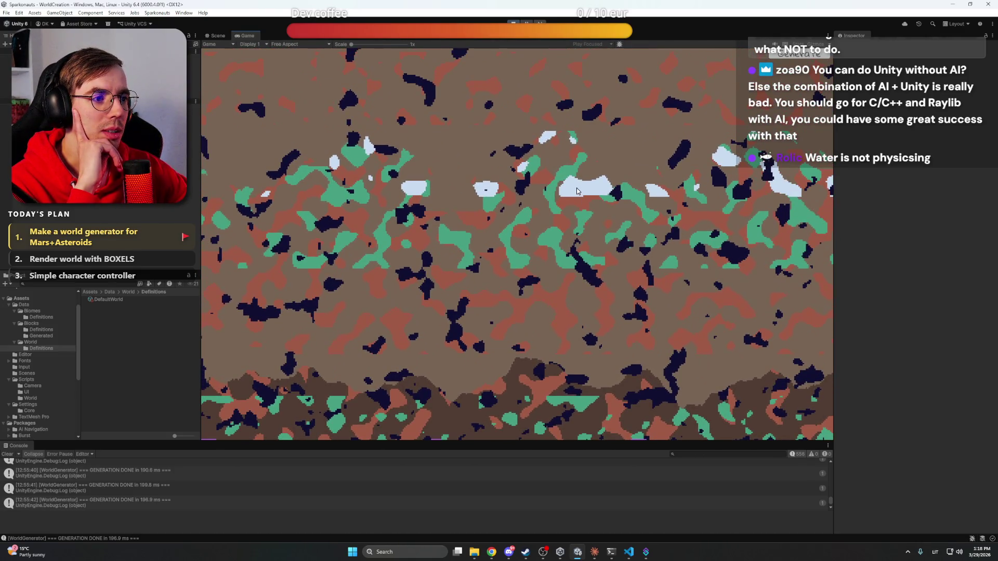
pyautogui.scroll(3, 576, 188)
pyautogui.scroll(2, 533, 209)
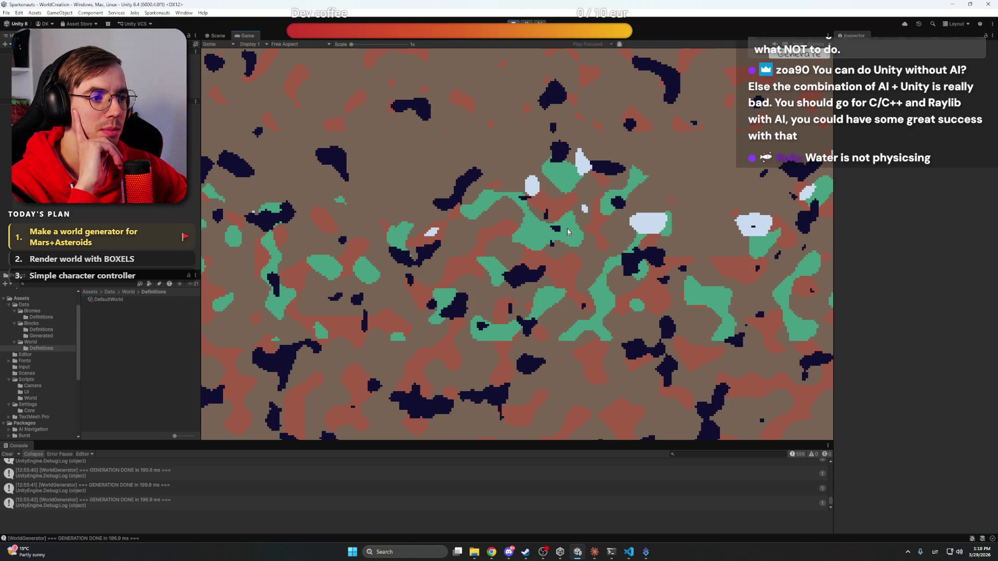
pyautogui.scroll(-2, 463, 250)
pyautogui.press('w')
pyautogui.press('a')
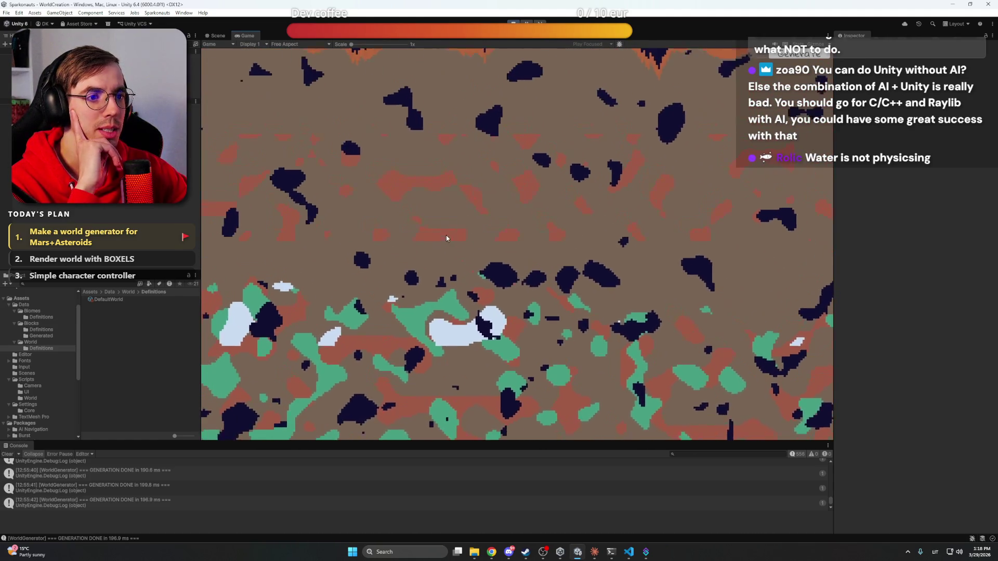
pyautogui.press('s')
pyautogui.press('d')
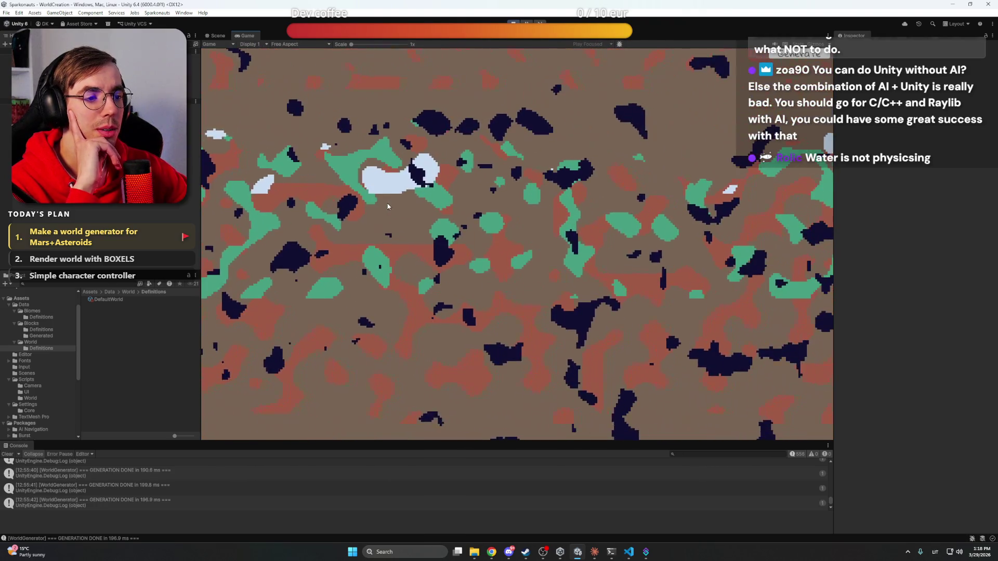
pyautogui.press('w')
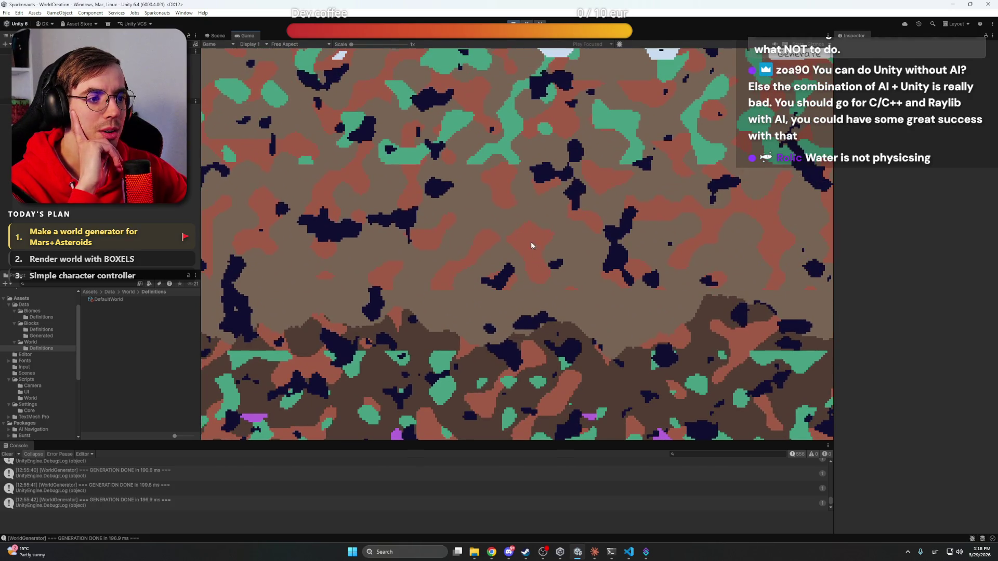
pyautogui.press('s')
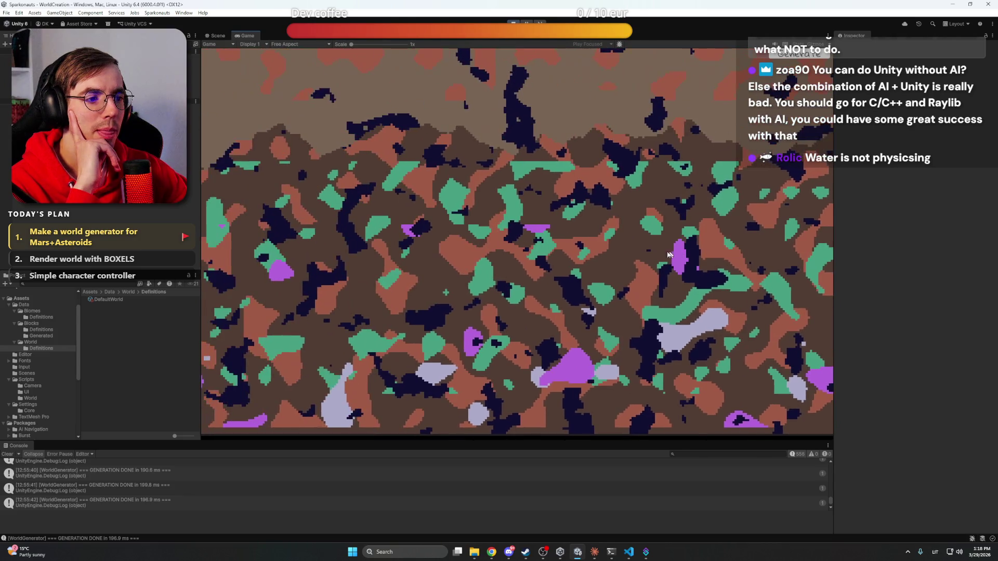
pyautogui.press('w')
pyautogui.press('a')
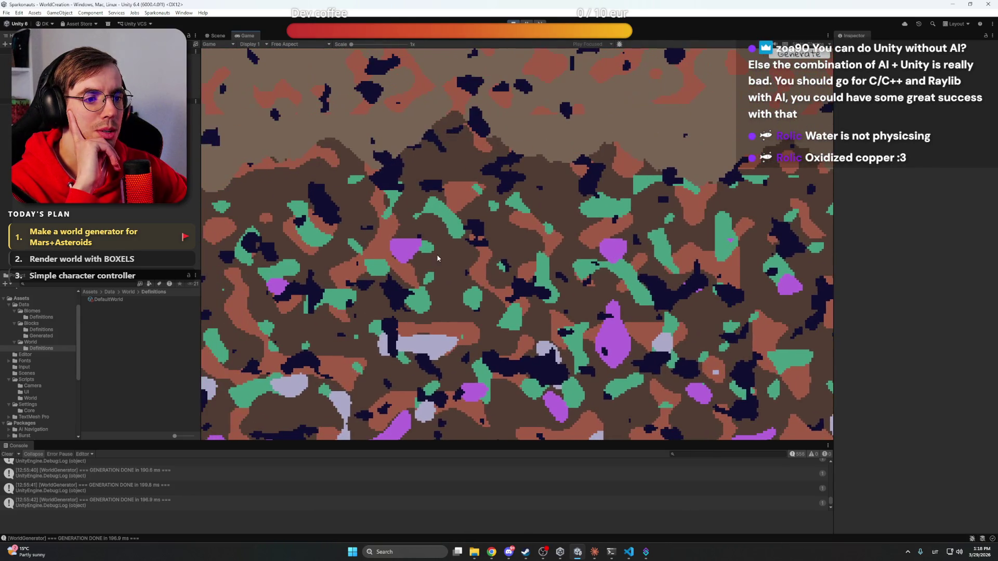
pyautogui.press('w')
pyautogui.press('w')
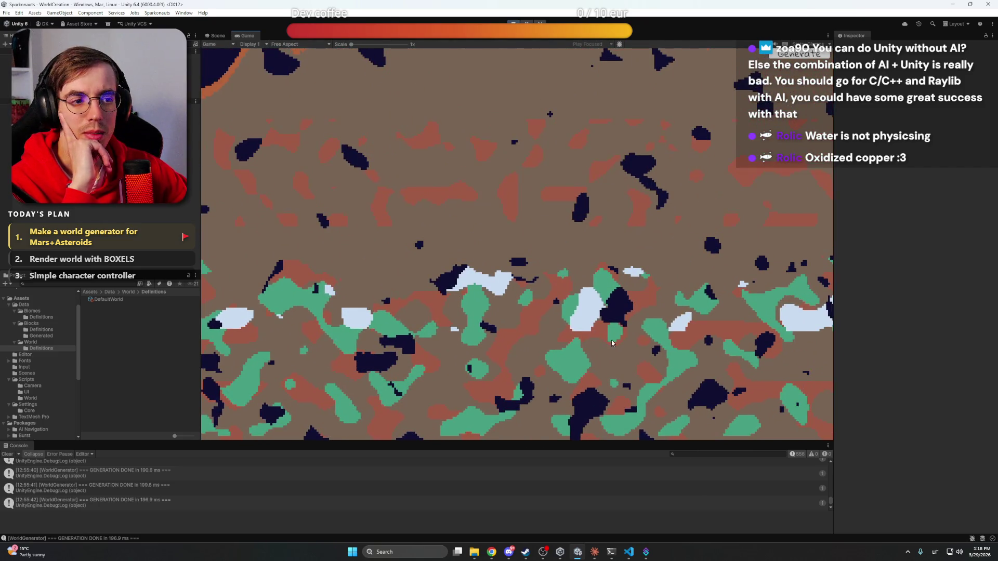
pyautogui.press('s')
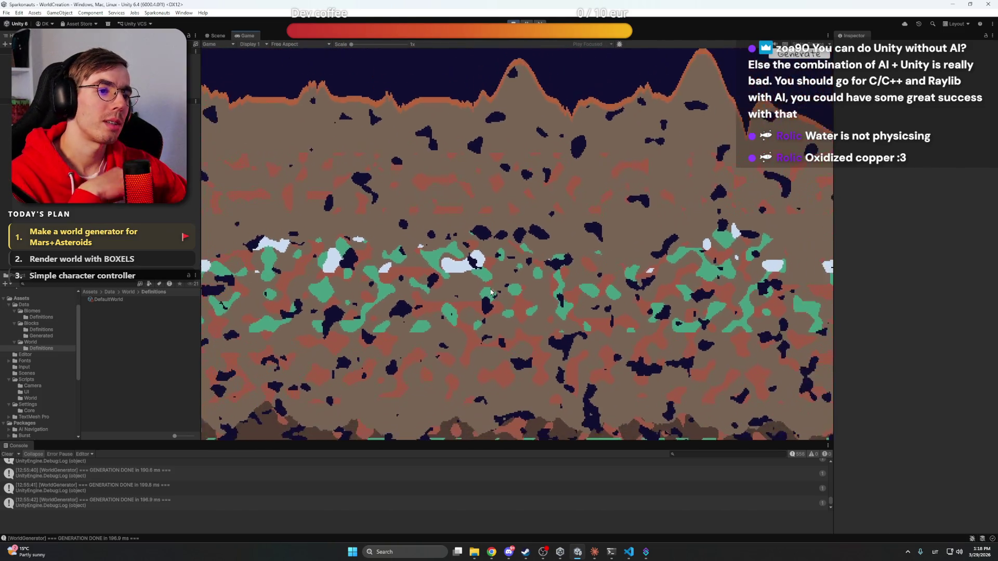
pyautogui.press('s')
pyautogui.press('a')
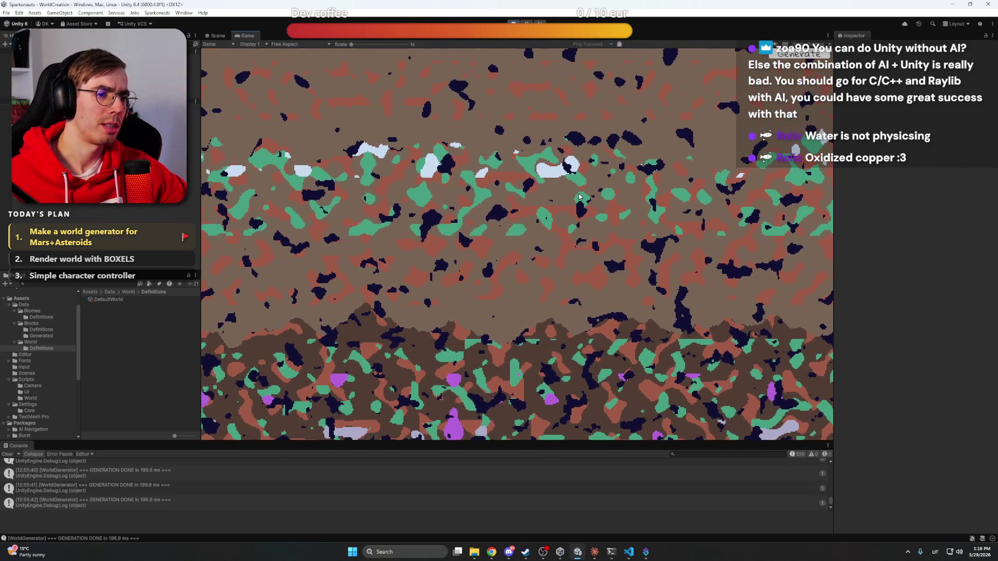
pyautogui.click(42, 330)
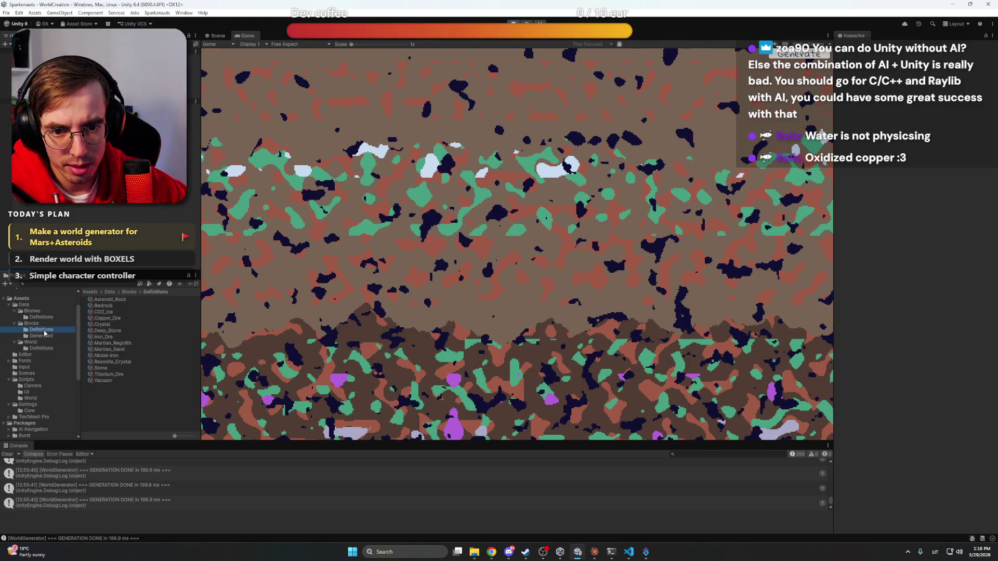
# Inspect the Asteroid_Rock, CO2_Ice and Crystal block definitions in the Inspector
pyautogui.click(110, 301)
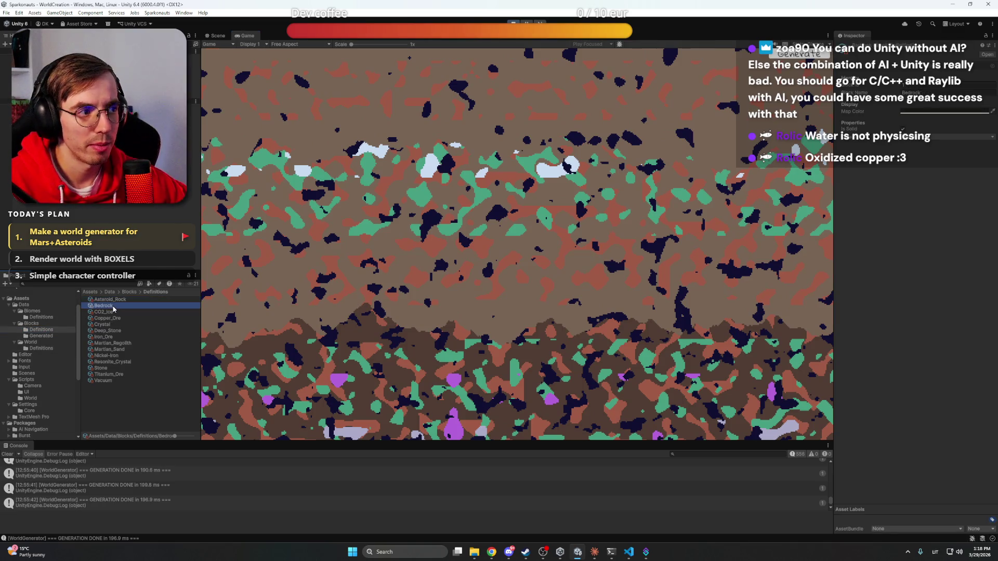
pyautogui.click(127, 404)
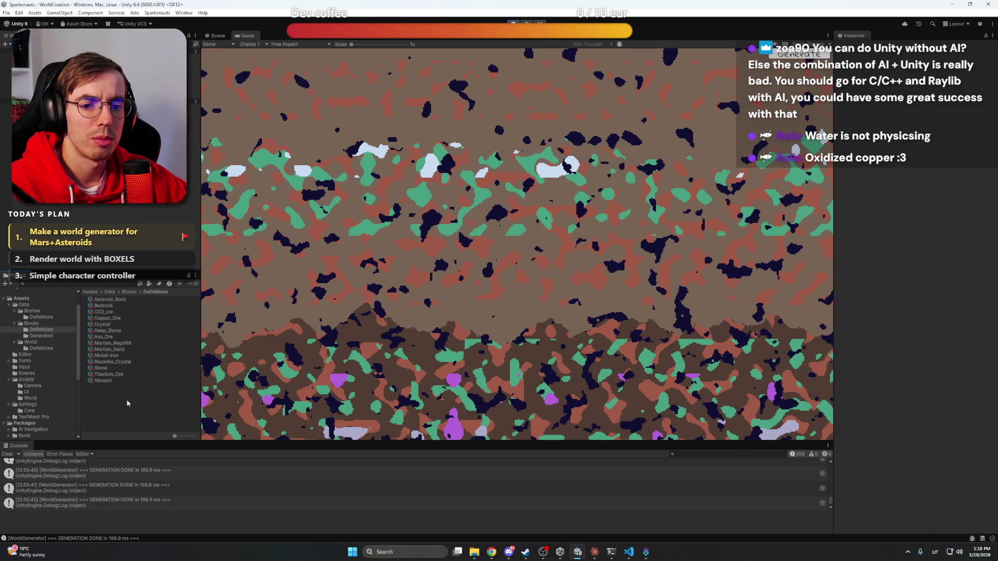
pyautogui.click(118, 314)
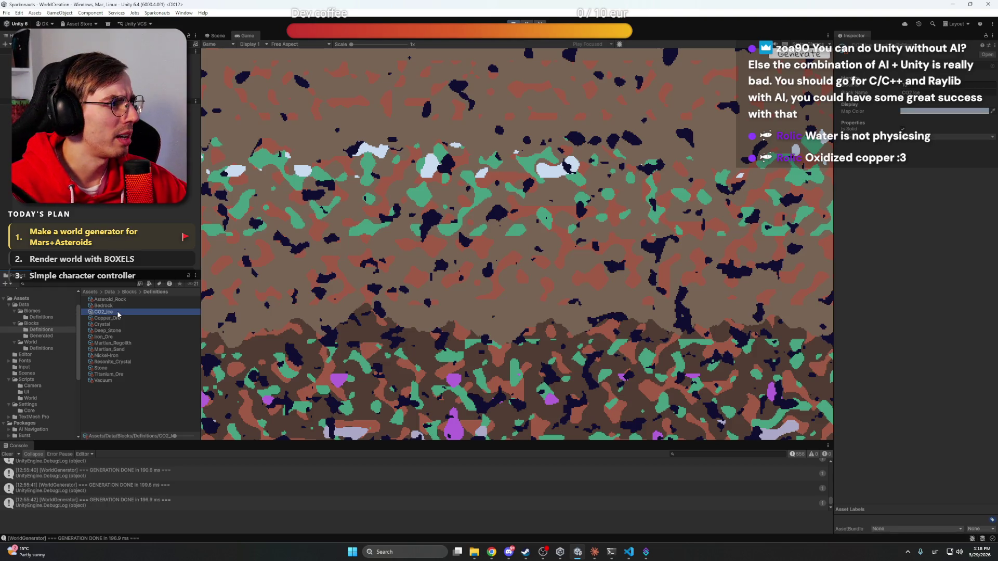
pyautogui.moveTo(568, 252); pyautogui.dragTo(562, 311)
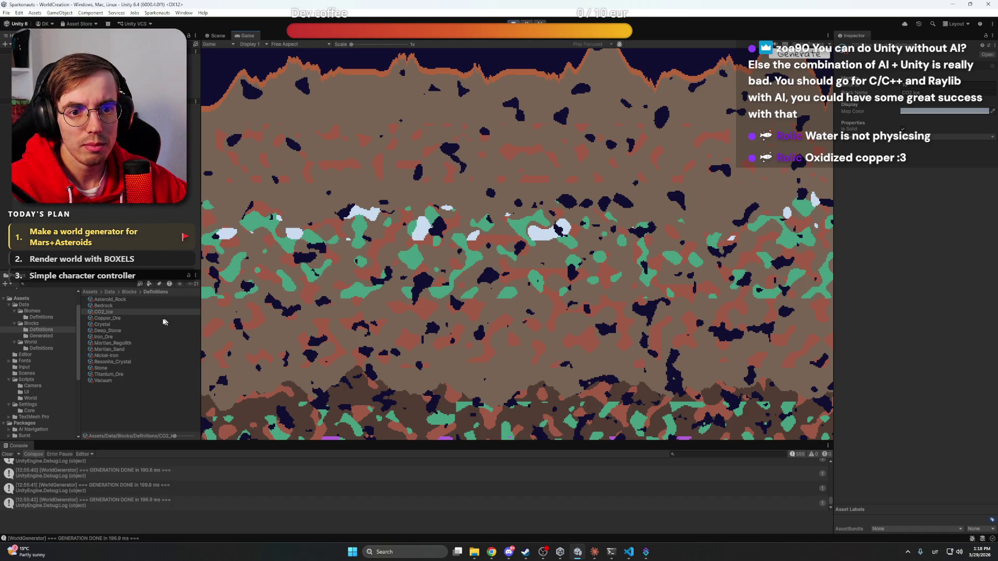
pyautogui.click(126, 325)
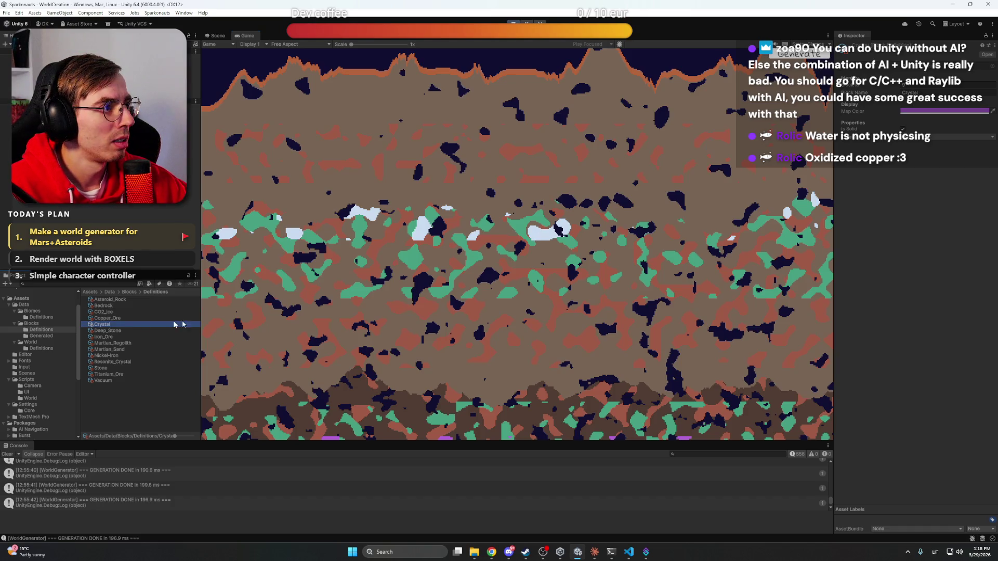
pyautogui.moveTo(638, 324); pyautogui.dragTo(626, 81)
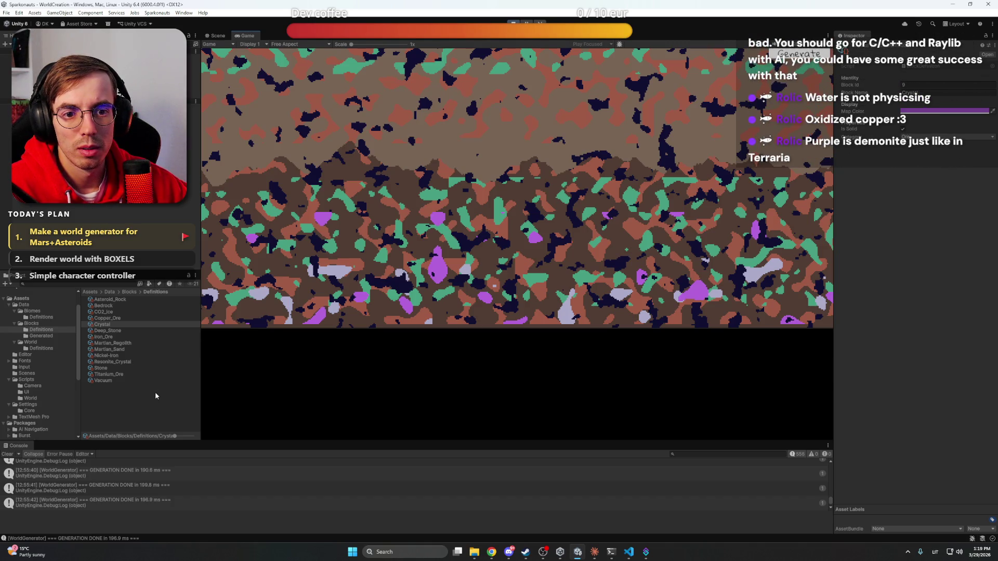
pyautogui.scroll(-5, 613, 183)
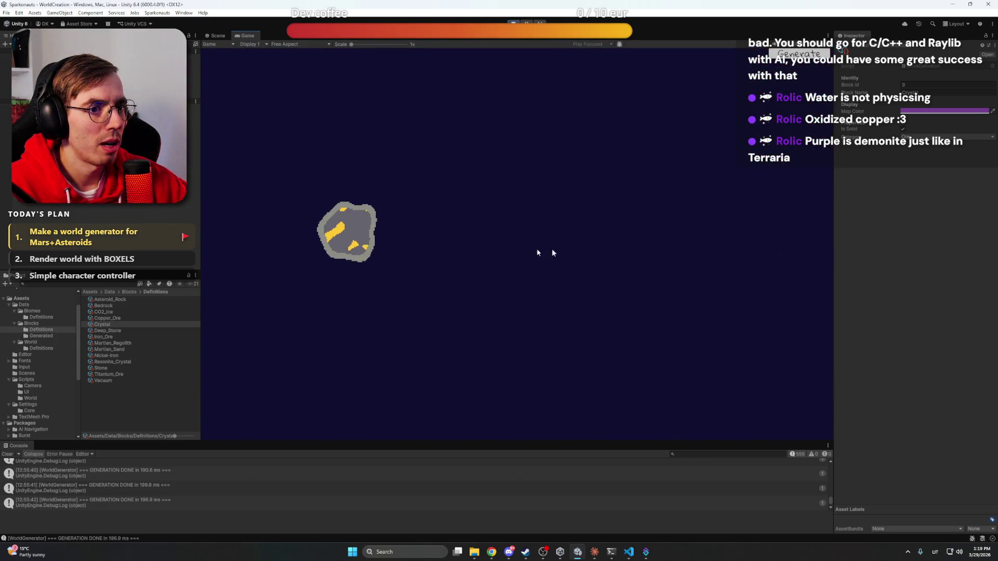
pyautogui.scroll(5, 462, 273)
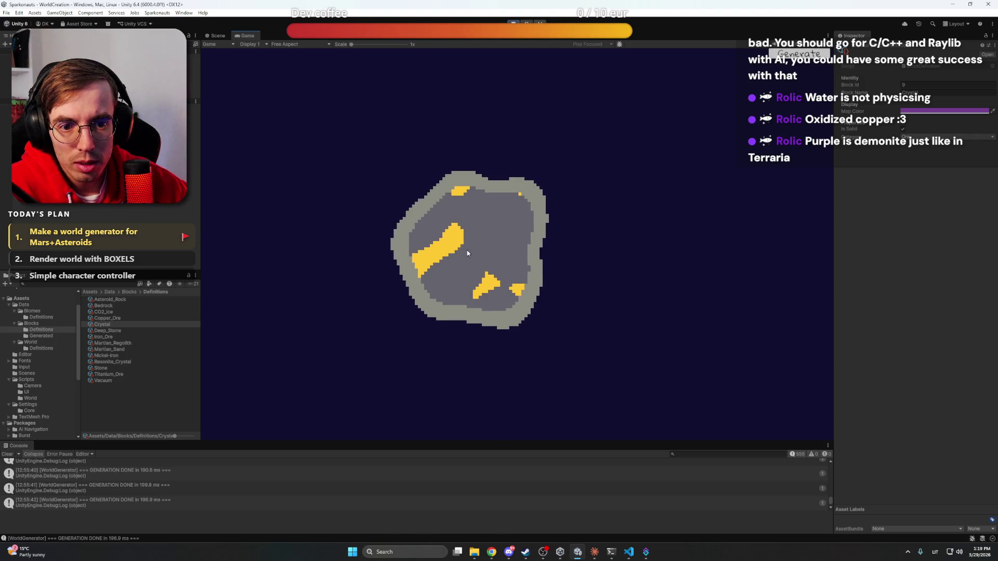
pyautogui.scroll(-3, 451, 244)
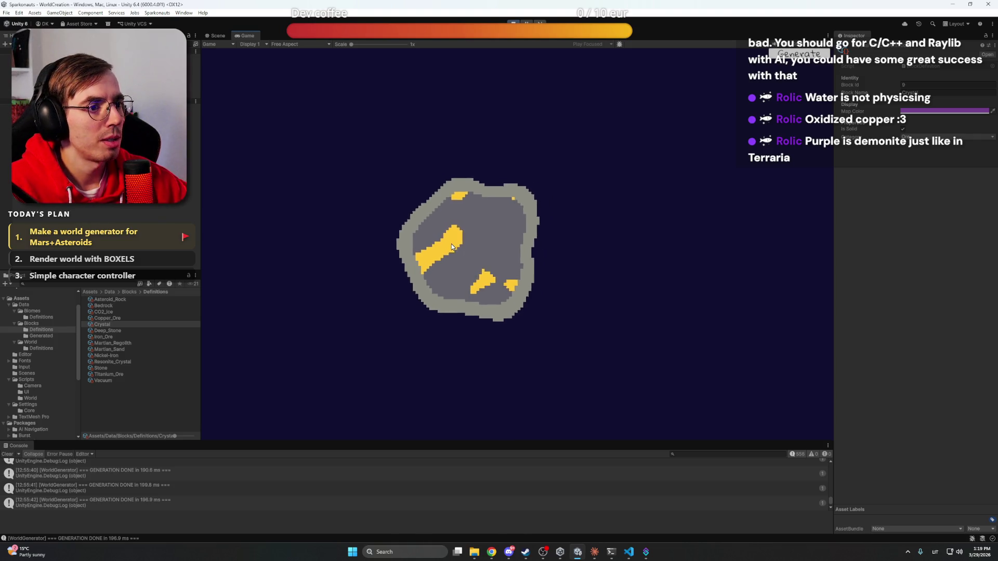
pyautogui.scroll(-3, 457, 247)
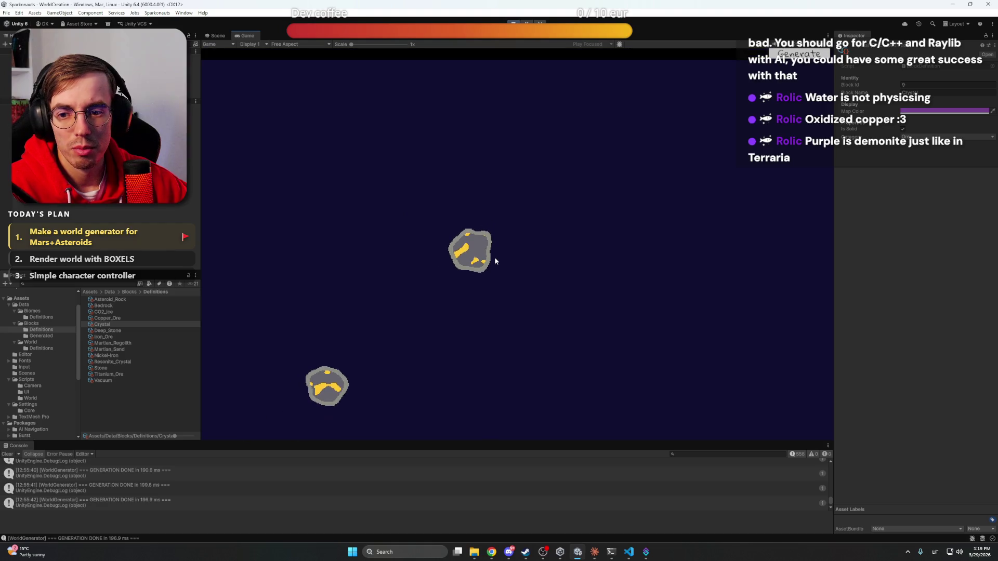
pyautogui.scroll(-3, 514, 218)
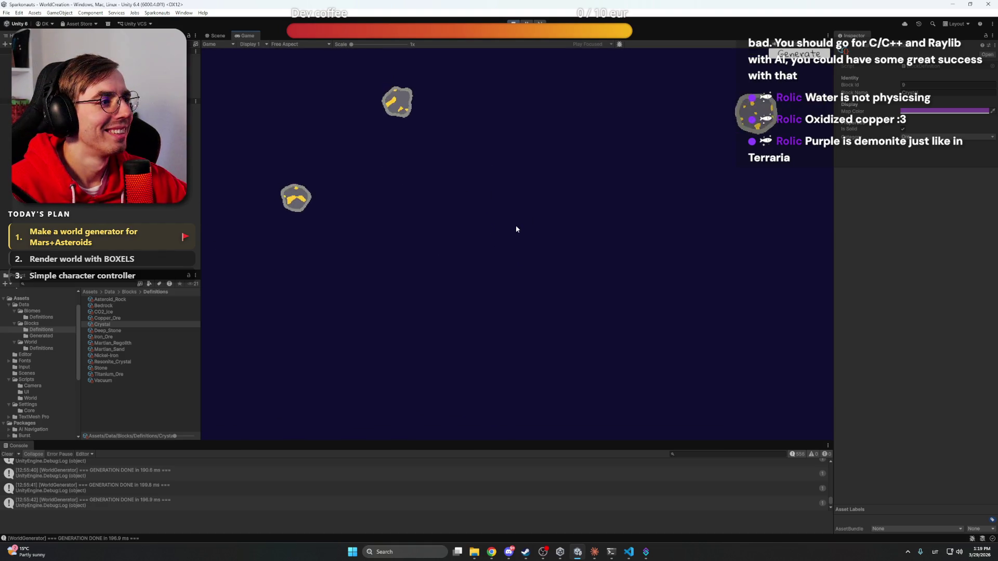
pyautogui.scroll(-5, 535, 332)
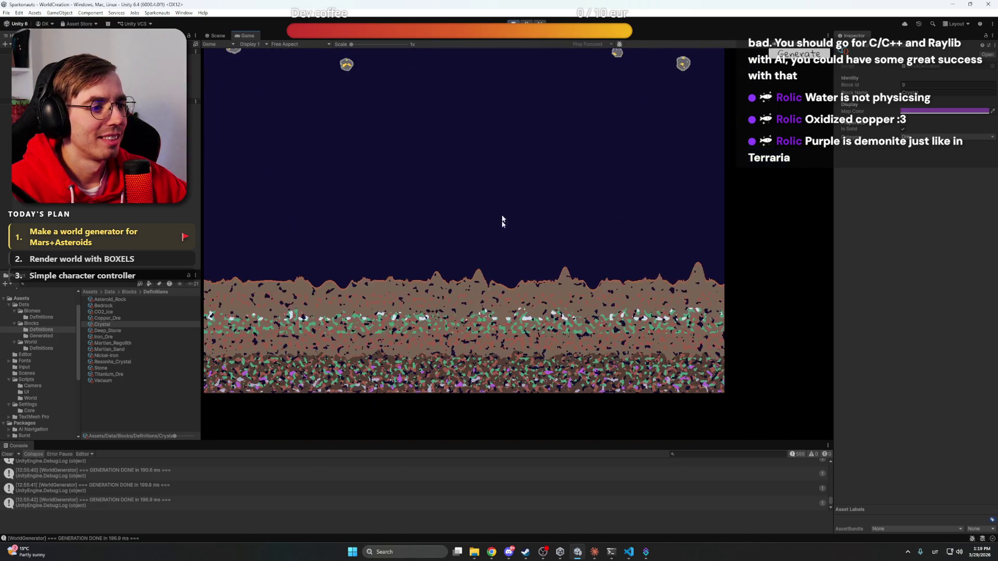
pyautogui.scroll(3, 450, 288)
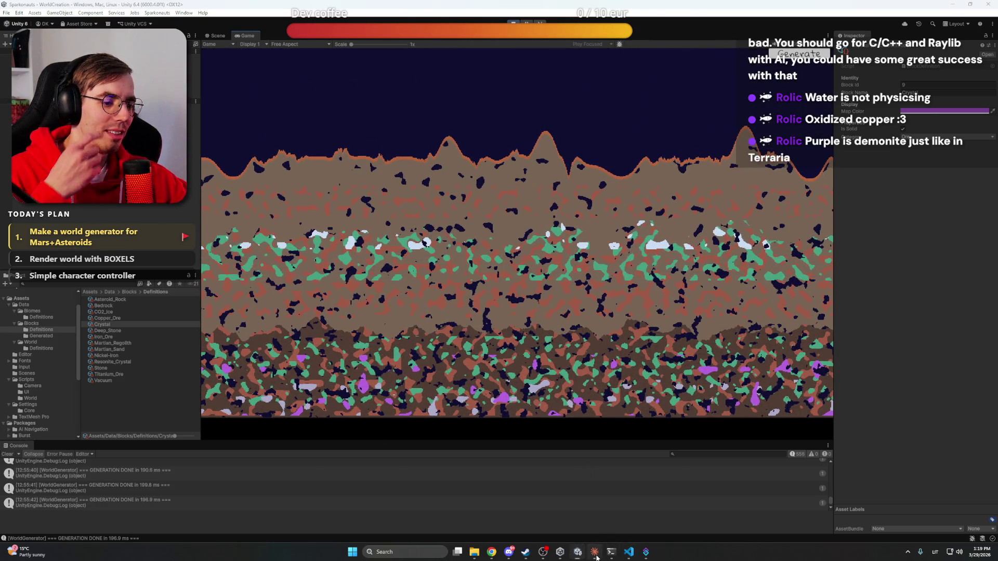
pyautogui.click(594, 552)
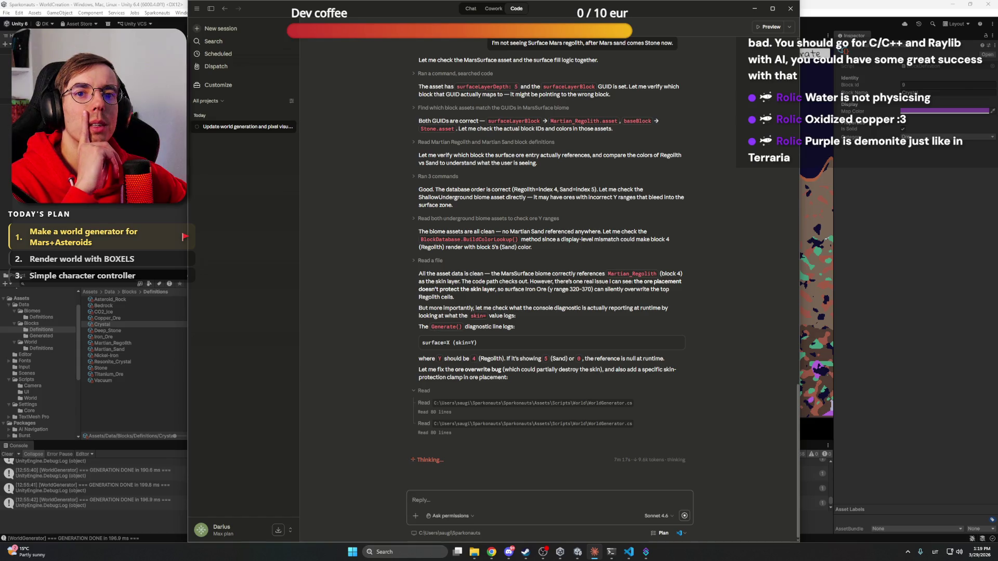
pyautogui.hotkey('alt', 'Tab')
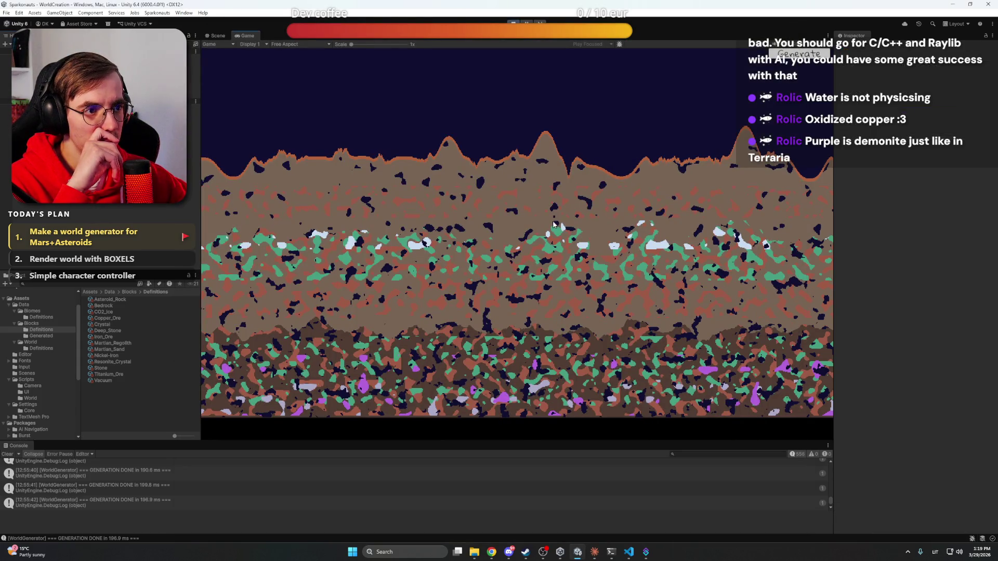
pyautogui.press('w')
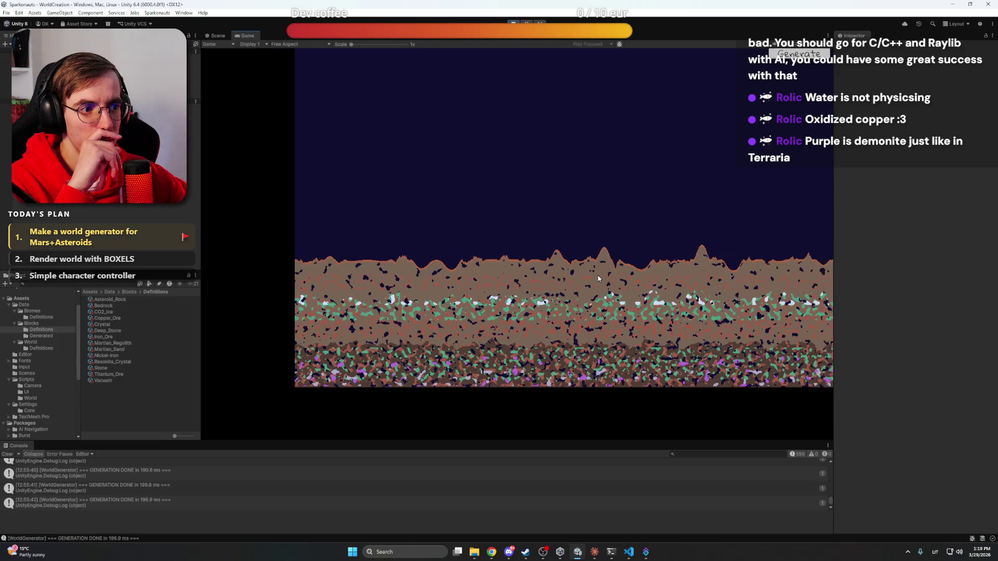
pyautogui.scroll(-3, 598, 276)
pyautogui.scroll(-5, 558, 302)
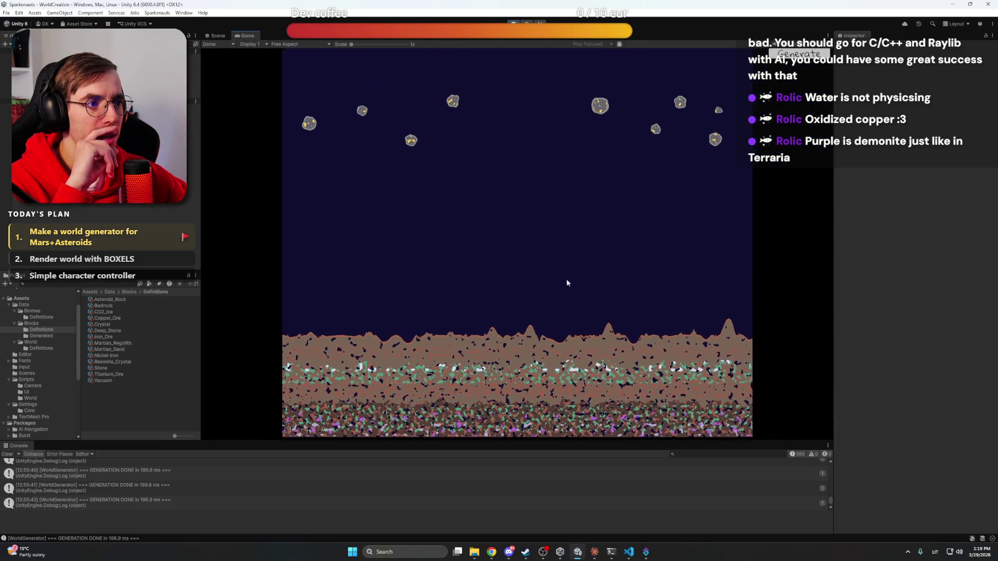
pyautogui.press('s')
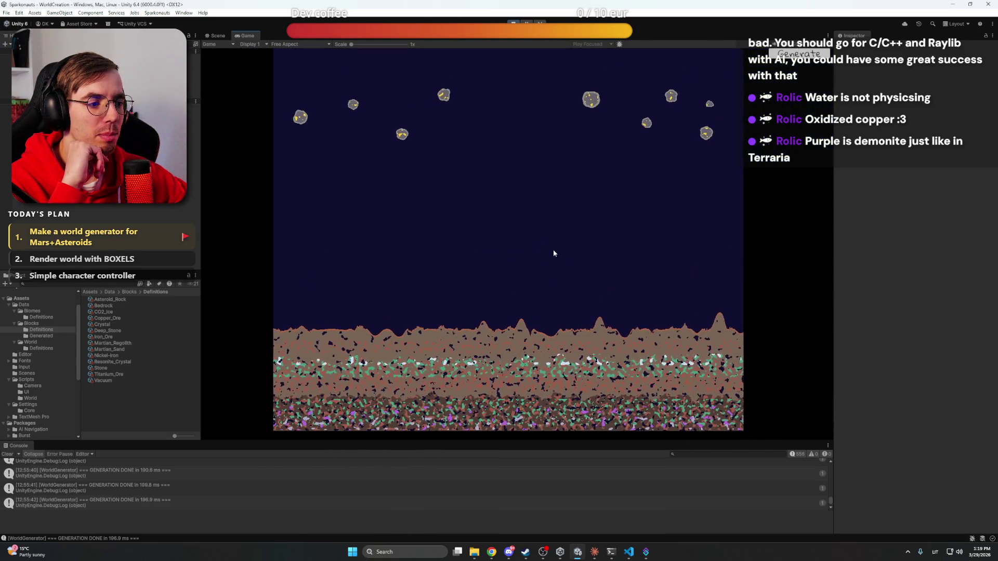
pyautogui.moveTo(554, 256); pyautogui.dragTo(556, 263)
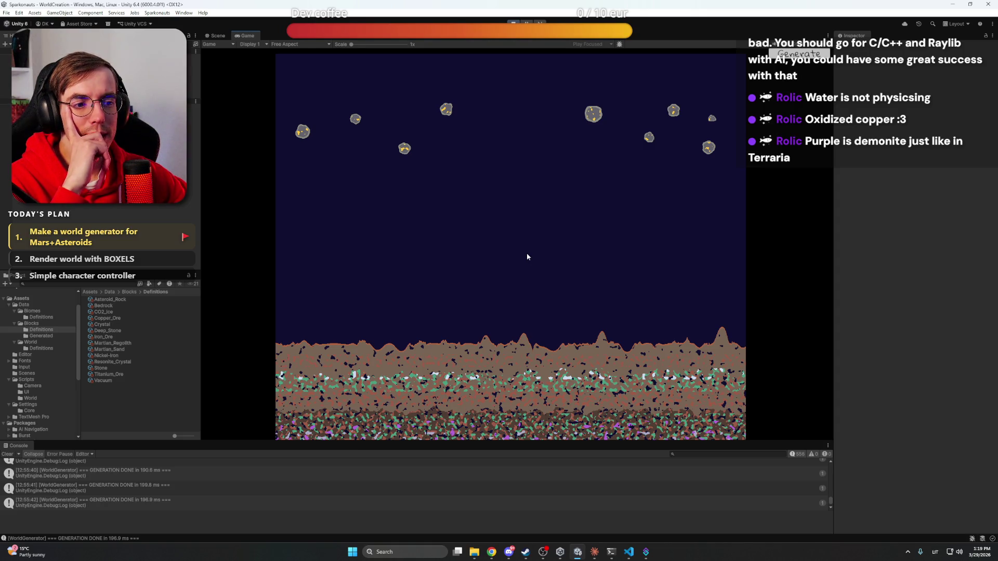
pyautogui.press('s')
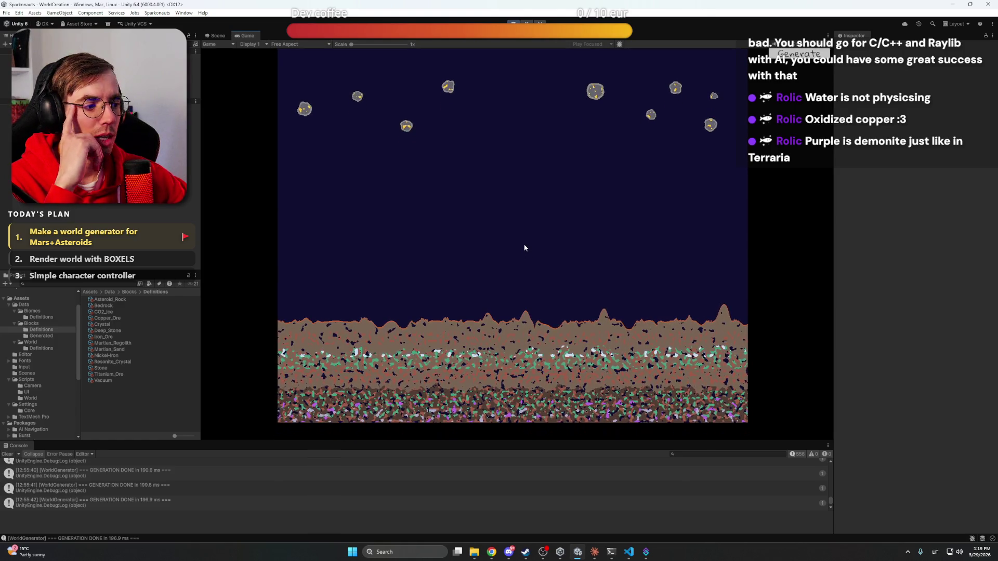
pyautogui.moveTo(525, 248); pyautogui.dragTo(525, 251)
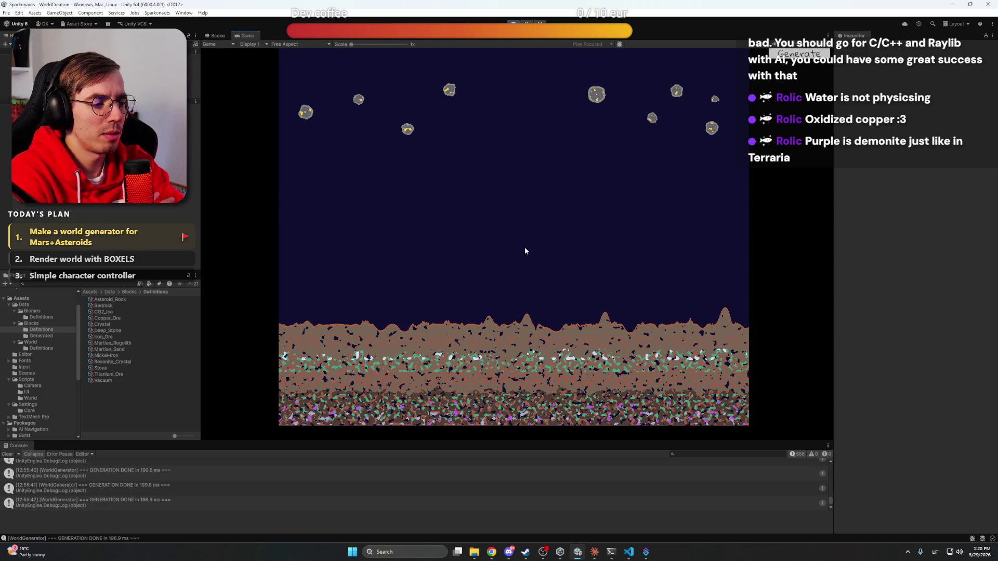
# Search the Steam store for 'kyo', open KYORA, and view a screenshot full size
pyautogui.click(525, 553)
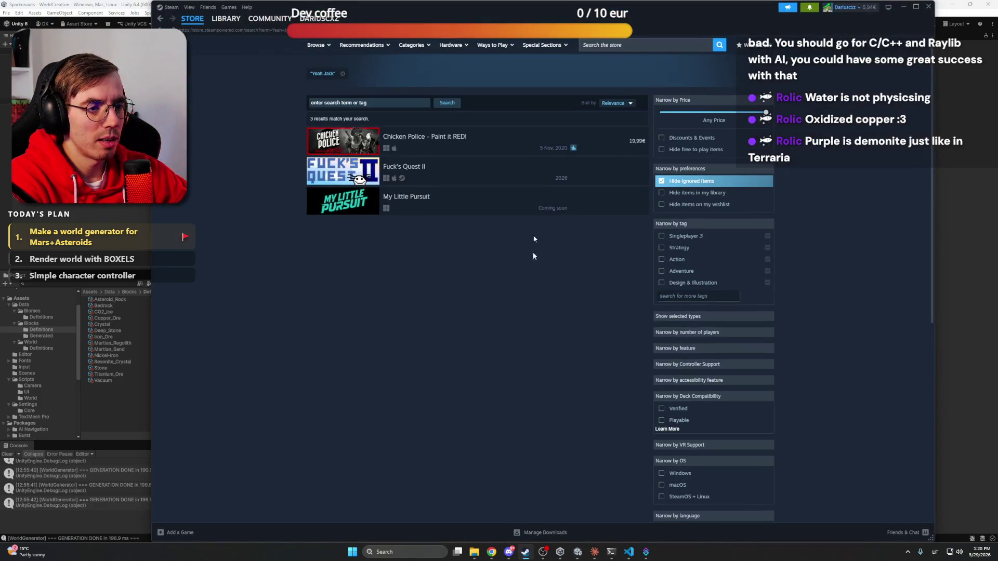
pyautogui.click(226, 19)
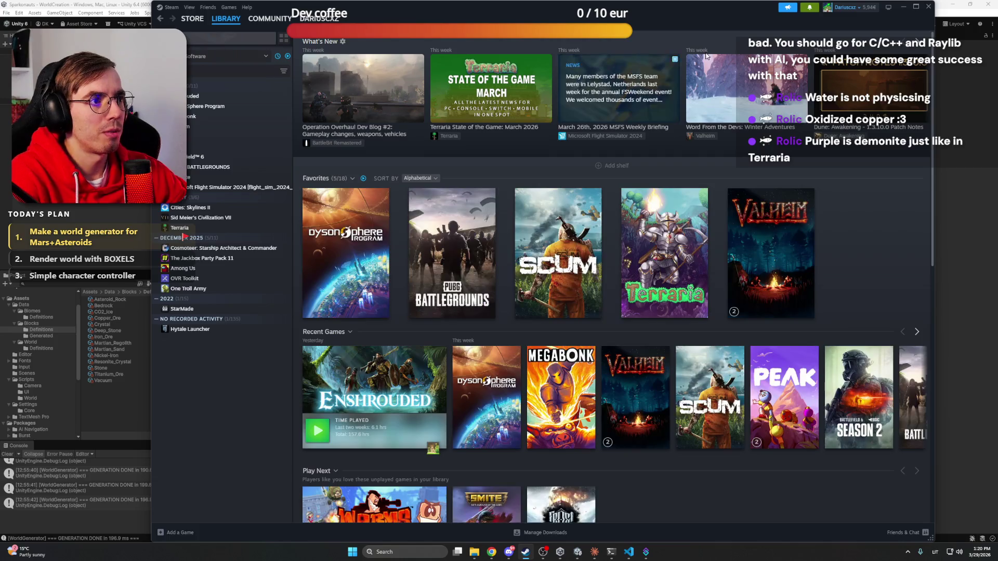
pyautogui.click(201, 22)
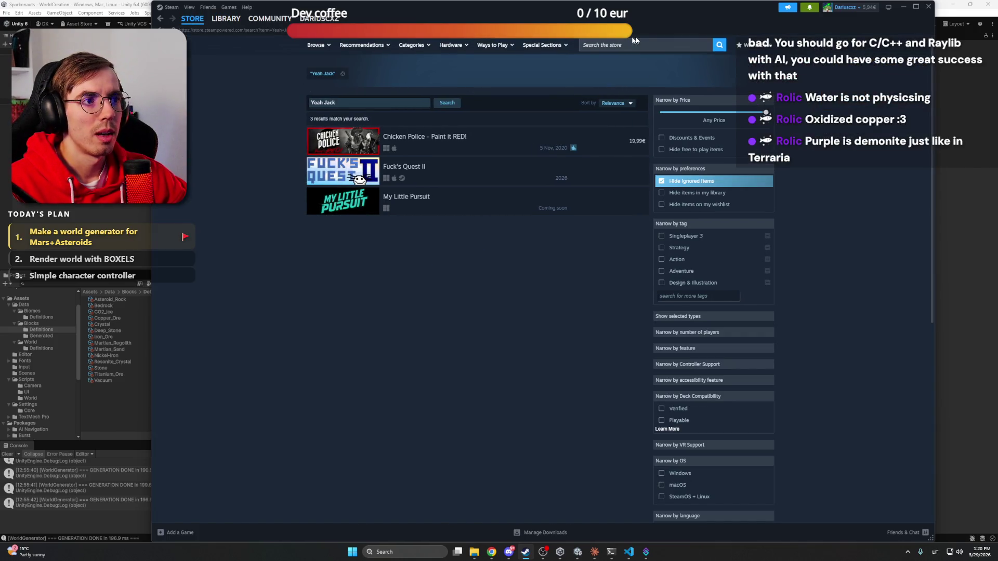
pyautogui.click(642, 45)
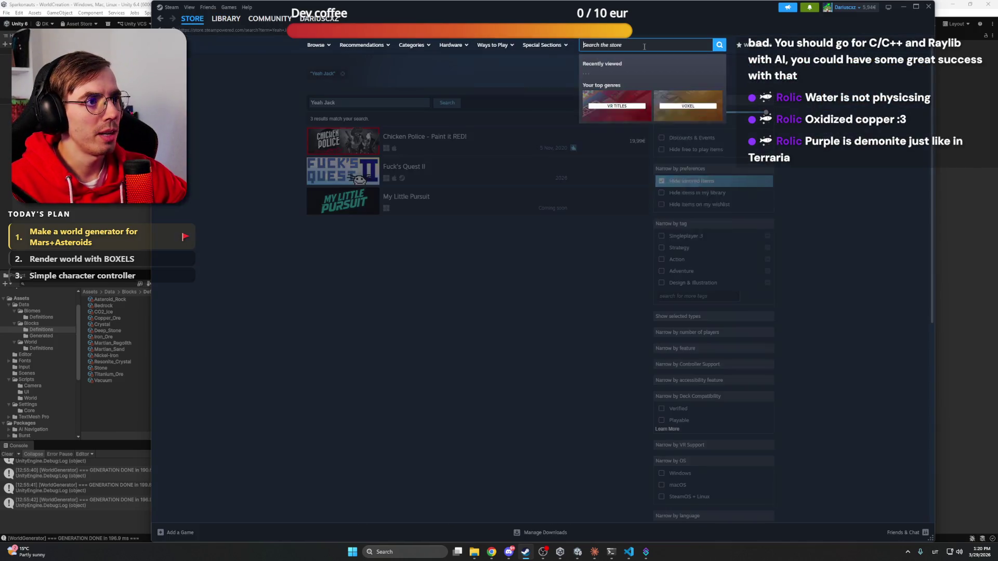
pyautogui.write('k')
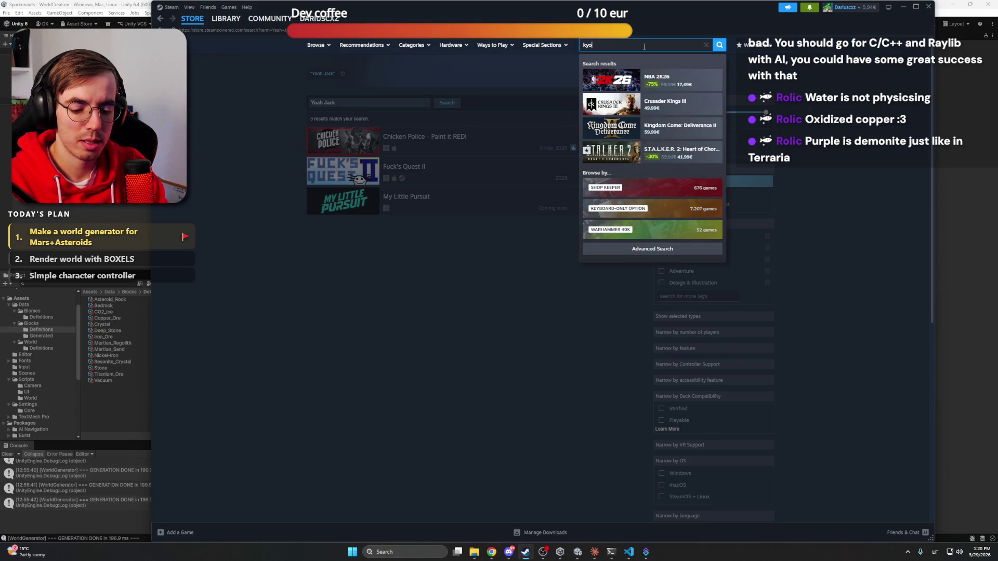
pyautogui.write('yo')
pyautogui.click(684, 155)
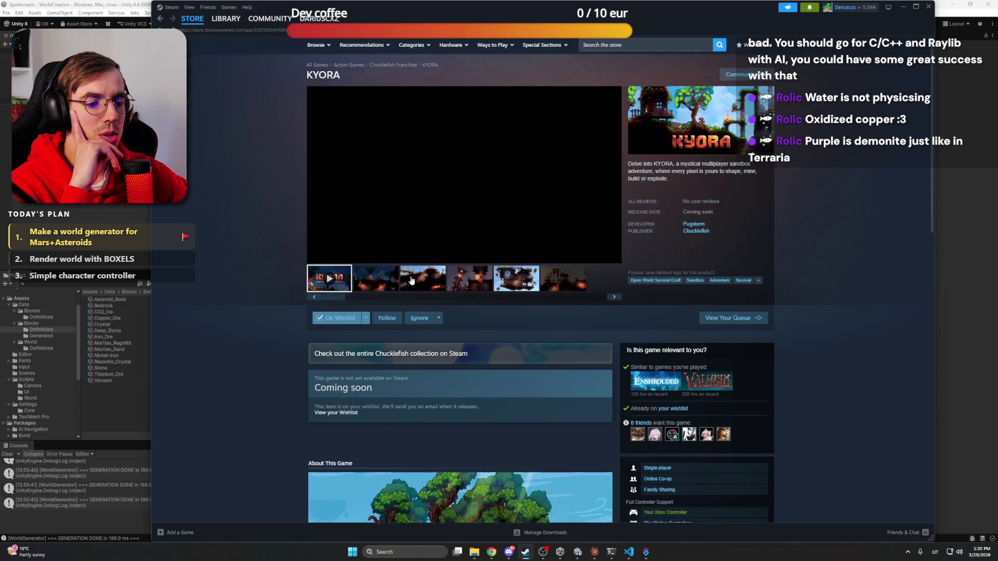
pyautogui.click(433, 208)
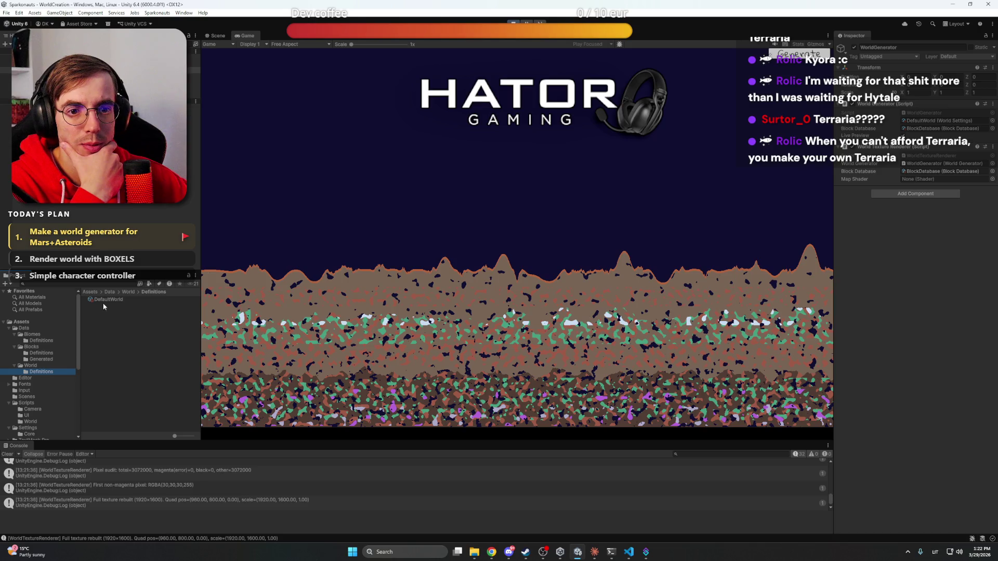
# Zero a MarsSurface setting, set Martian_Regolith base and Martian_Sand surface blocks, and stop Play
pyautogui.click(51, 341)
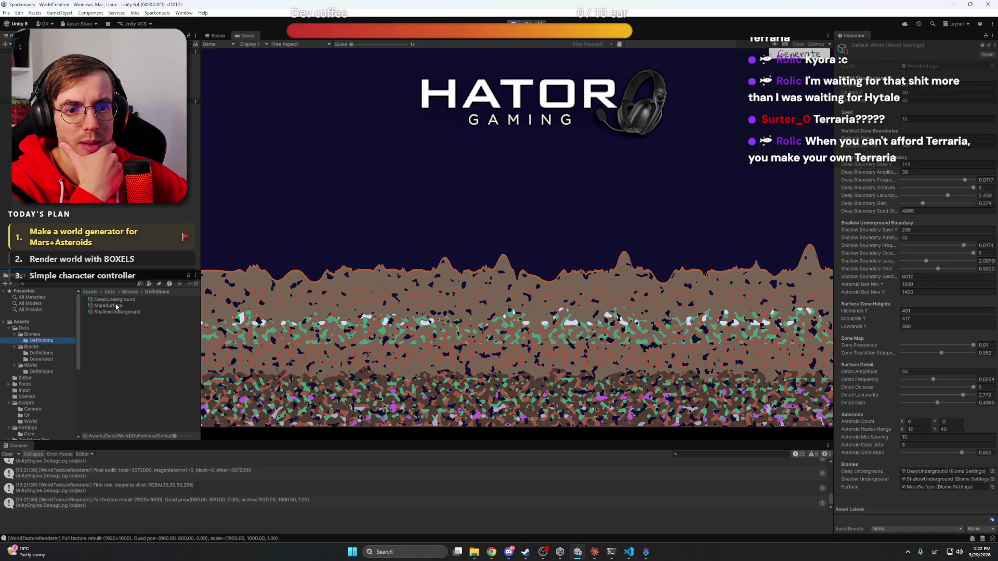
pyautogui.click(109, 305)
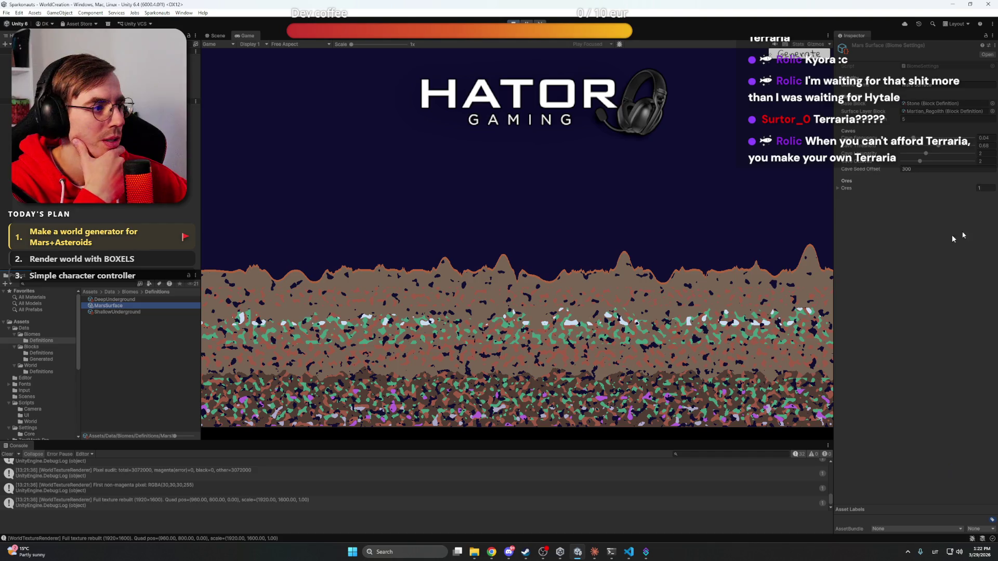
pyautogui.moveTo(902, 125)
pyautogui.mouseDown()
pyautogui.moveTo(875, 123)
pyautogui.moveTo(917, 121)
pyautogui.moveTo(869, 121)
pyautogui.mouseUp()
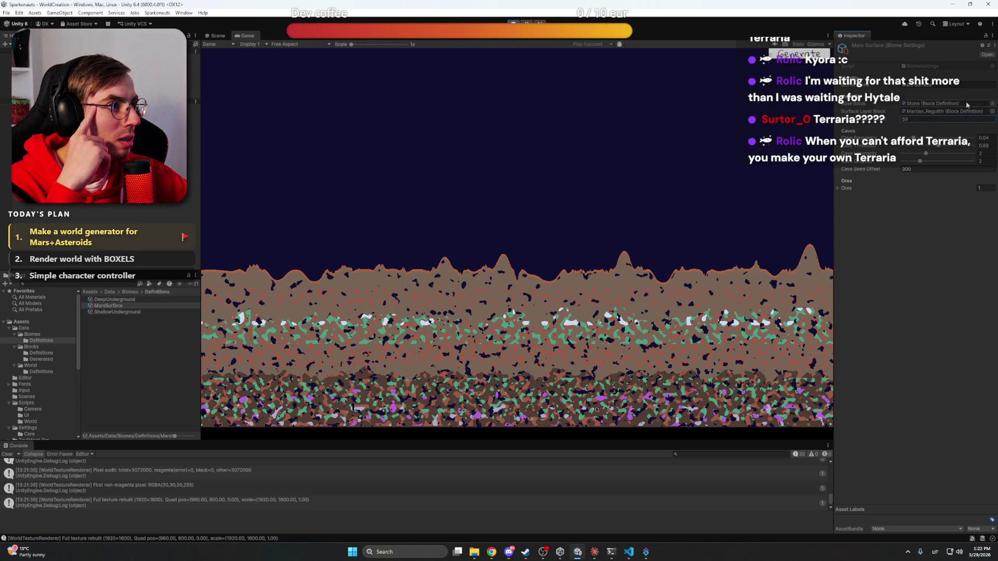
pyautogui.click(993, 104)
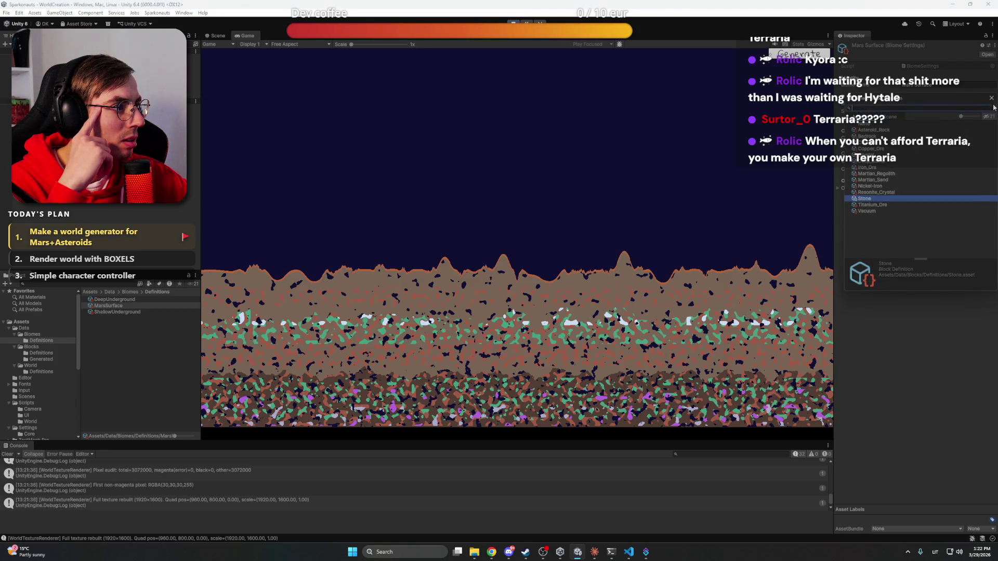
pyautogui.doubleClick(891, 174)
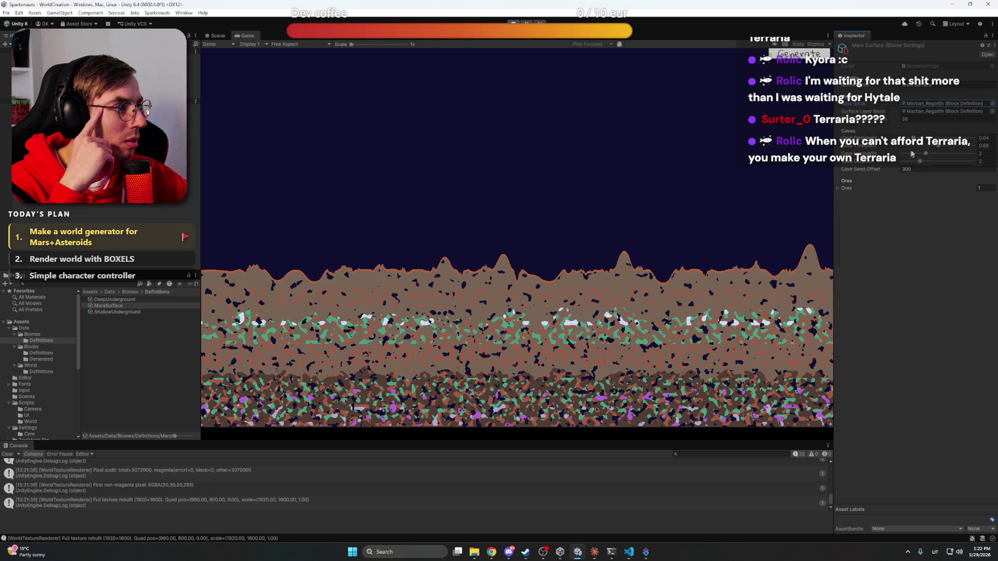
pyautogui.click(993, 111)
pyautogui.doubleClick(884, 186)
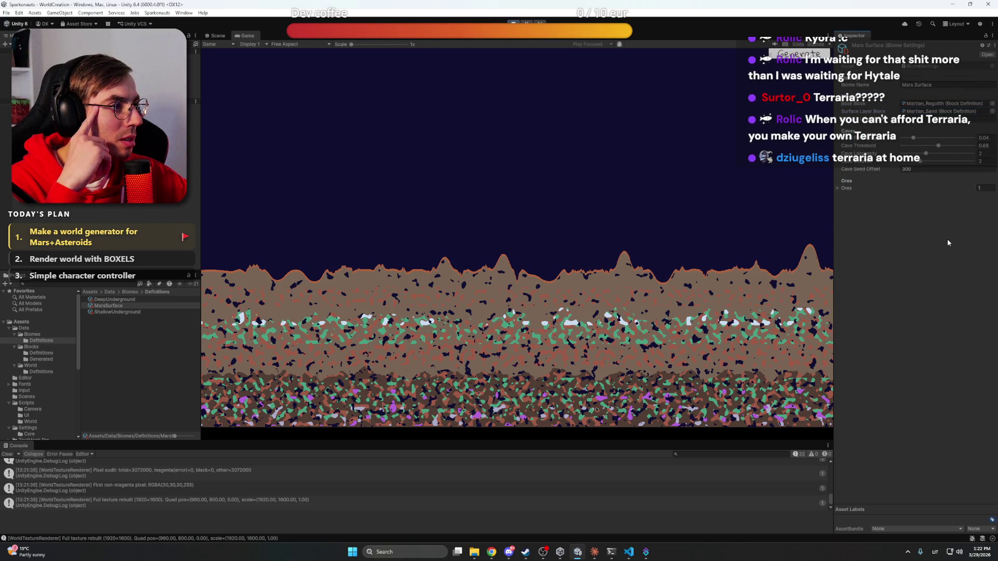
pyautogui.click(514, 24)
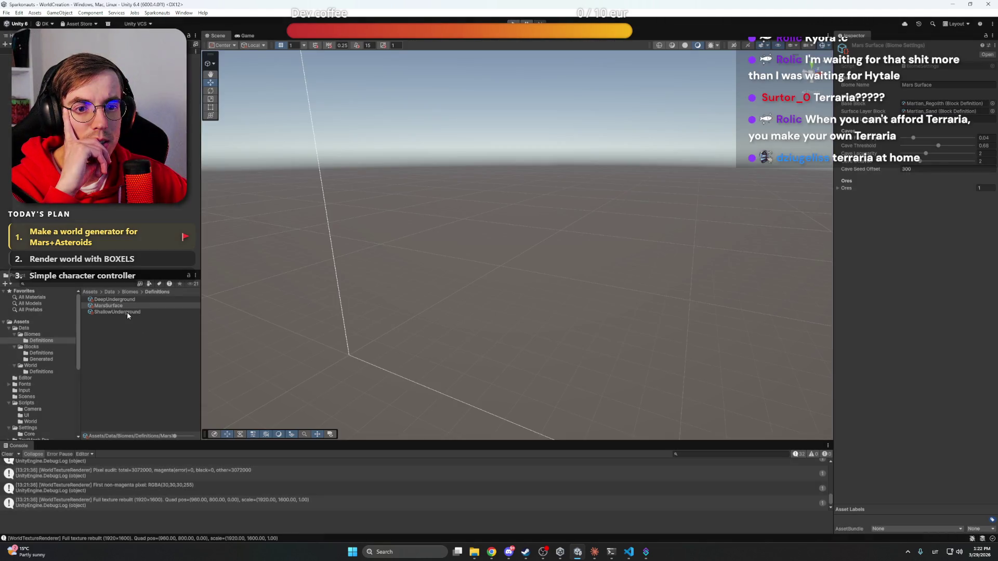
pyautogui.click(127, 312)
pyautogui.click(120, 306)
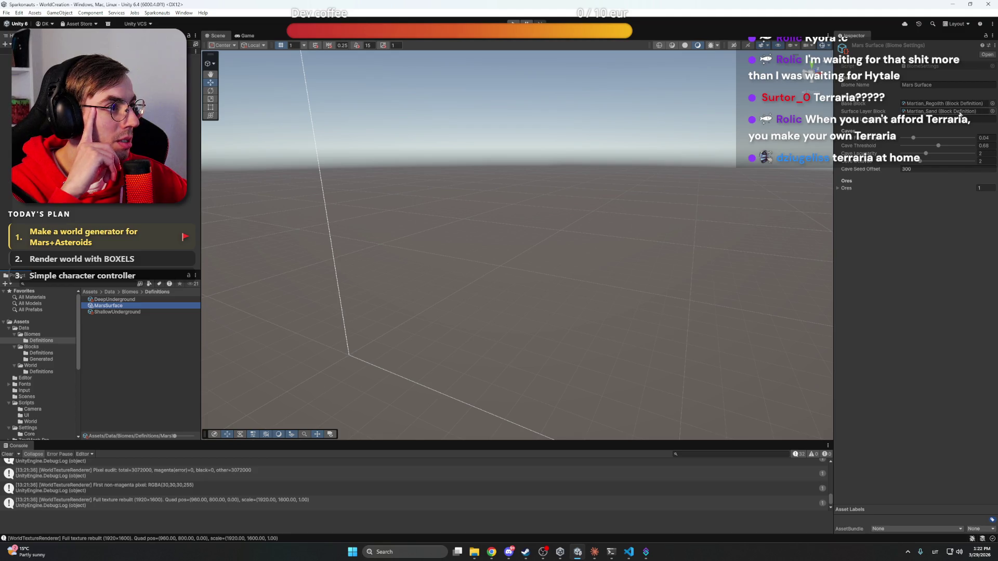
# Run the generator and zoom into the terrain's new sandy top layer
pyautogui.click(915, 218)
pyautogui.click(513, 23)
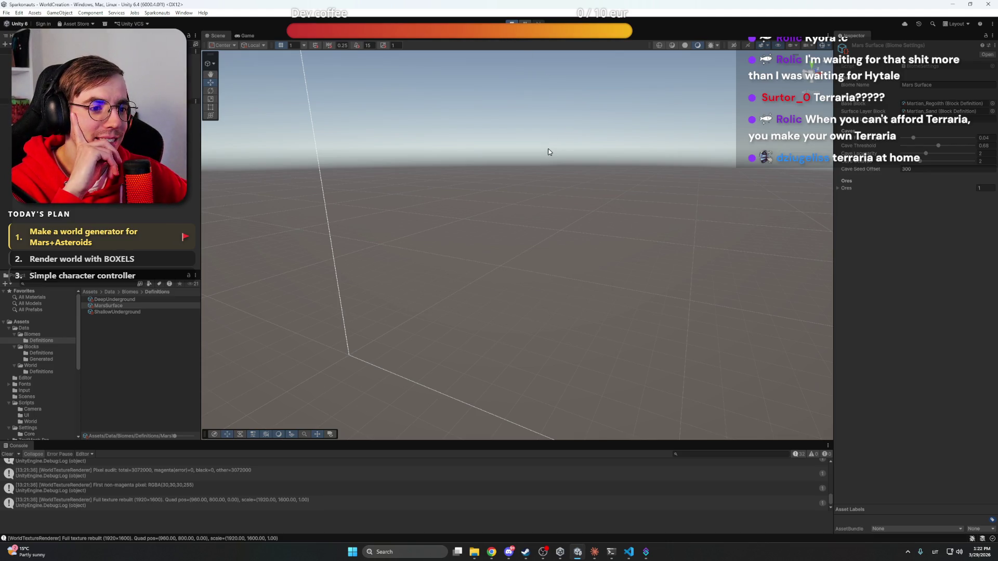
pyautogui.scroll(5, 494, 354)
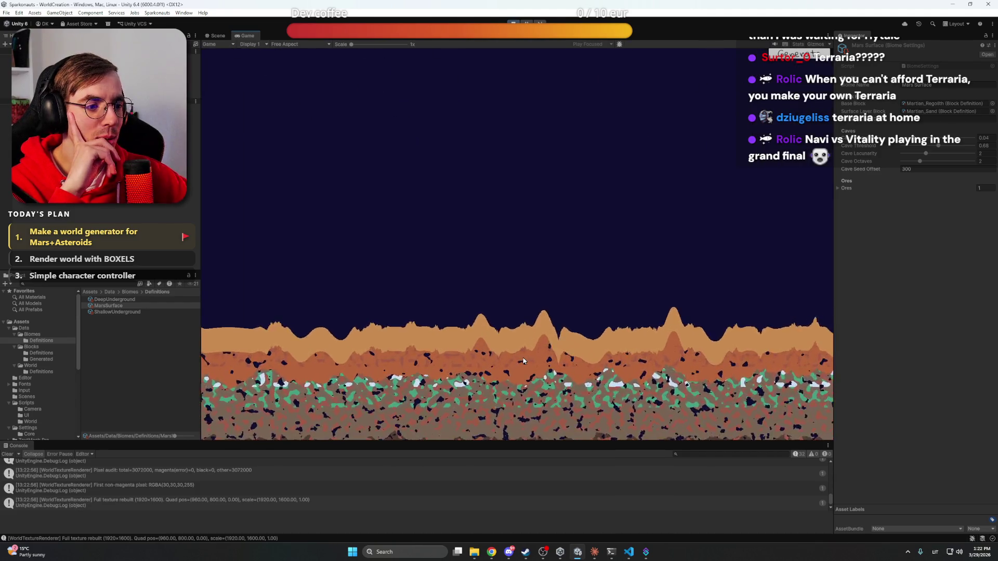
pyautogui.moveTo(527, 281); pyautogui.dragTo(526, 309)
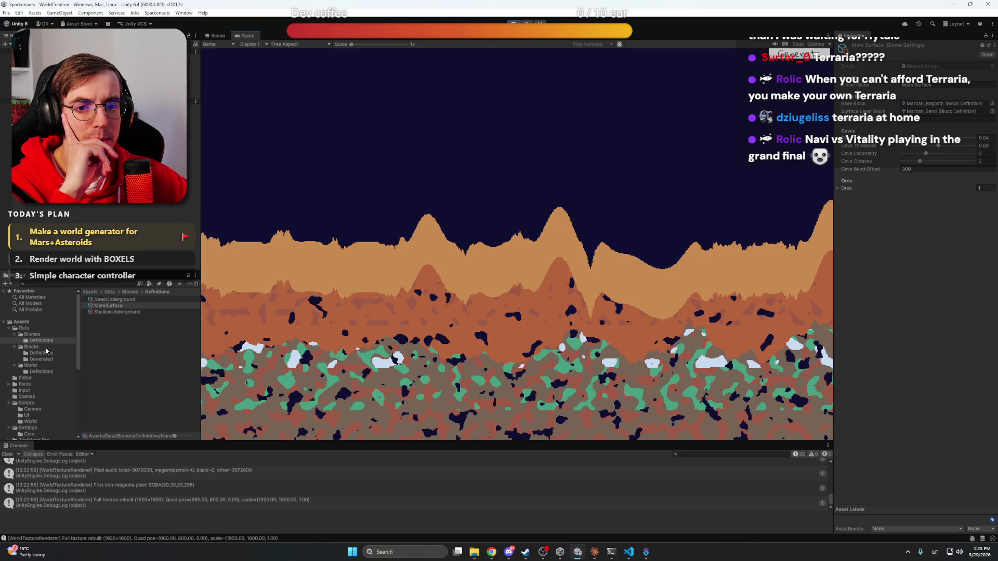
# Open the World definitions folder, stop Play mode, then start it again
pyautogui.click(42, 372)
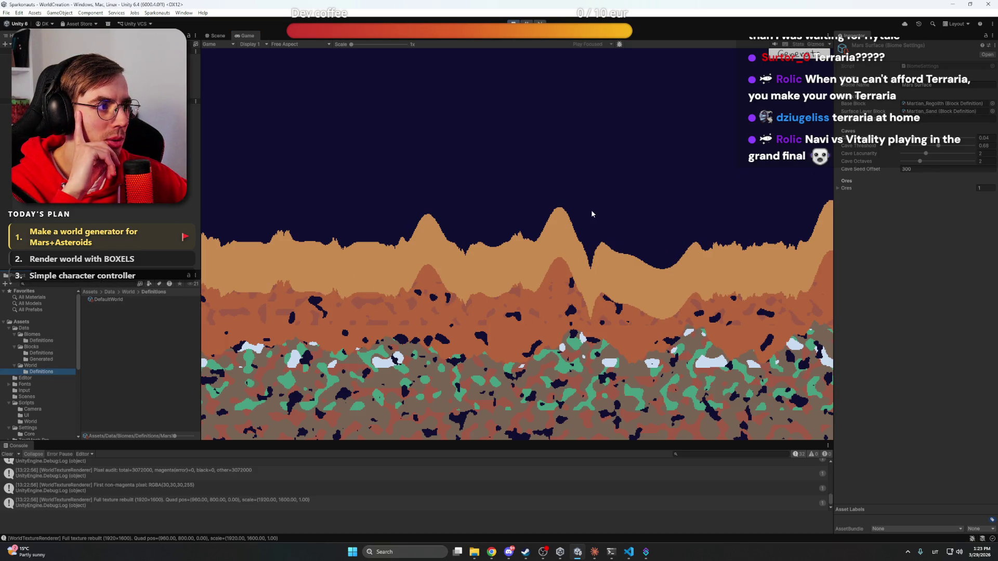
pyautogui.scroll(-1, 609, 212)
pyautogui.scroll(-2, 609, 211)
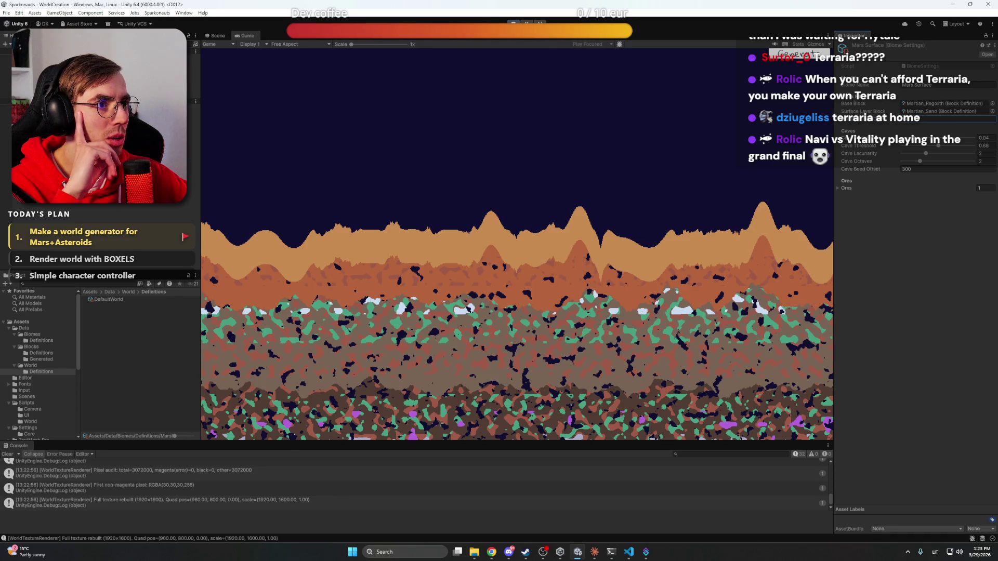
pyautogui.hotkey('ctrl', 'p')
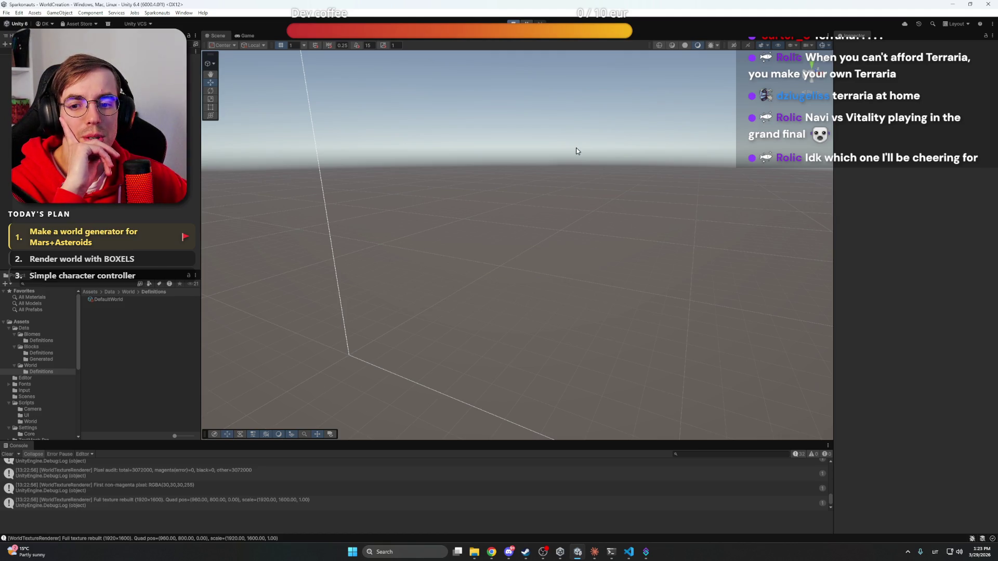
pyautogui.hotkey('ctrl', 'p')
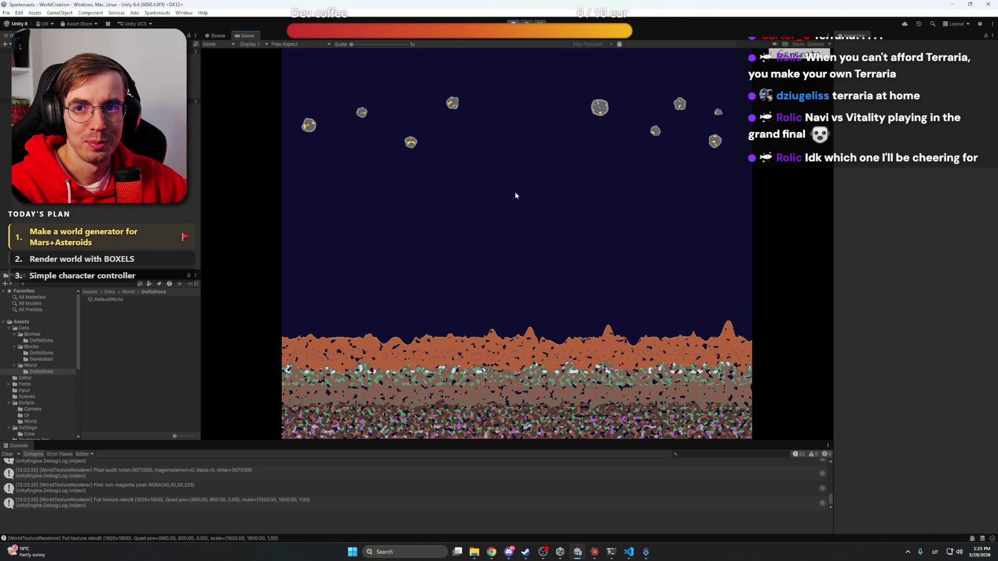
pyautogui.scroll(3, 514, 196)
pyautogui.scroll(2, 509, 279)
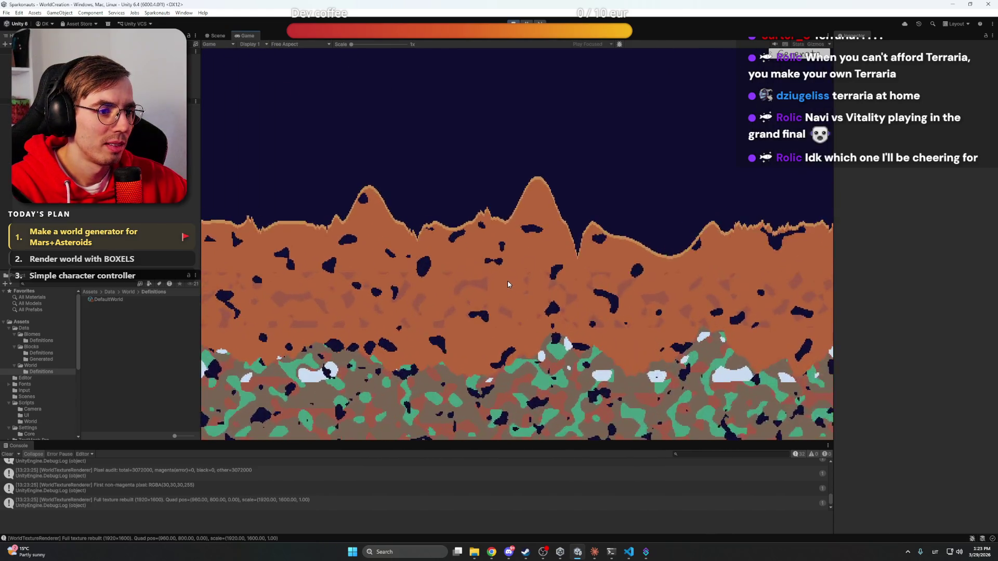
pyautogui.scroll(2, 507, 282)
pyautogui.scroll(-2, 507, 279)
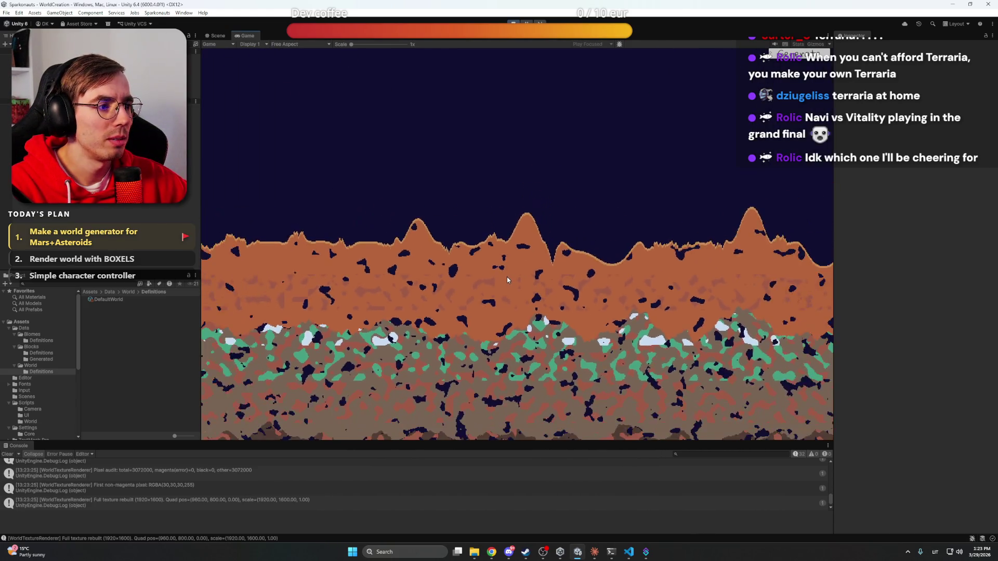
pyautogui.scroll(-4, 600, 263)
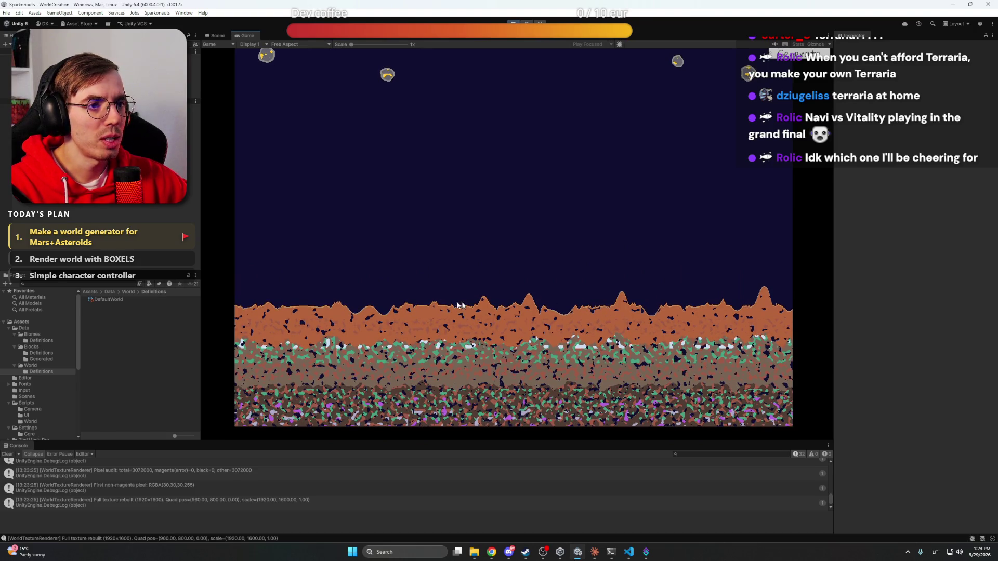
pyautogui.scroll(1, 493, 307)
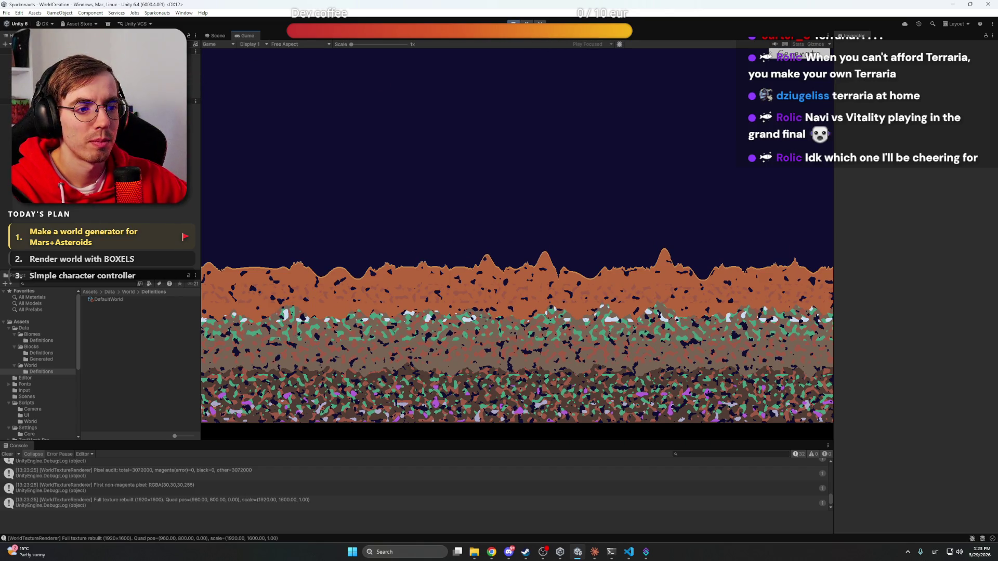
pyautogui.click(515, 23)
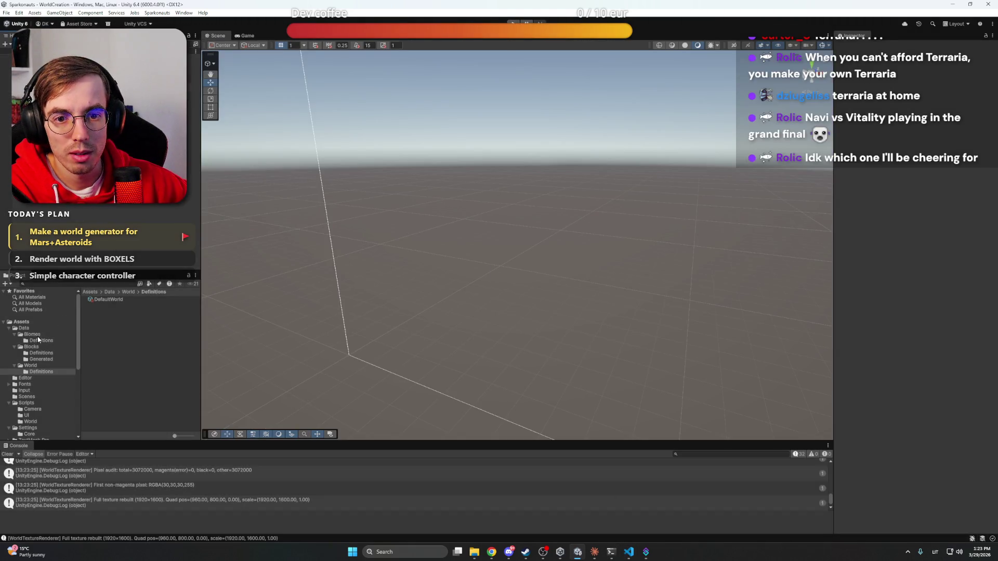
# Expand the ShallowUnderground biome's three ore entries in the Inspector, then switch to Claude
pyautogui.click(42, 340)
pyautogui.click(124, 306)
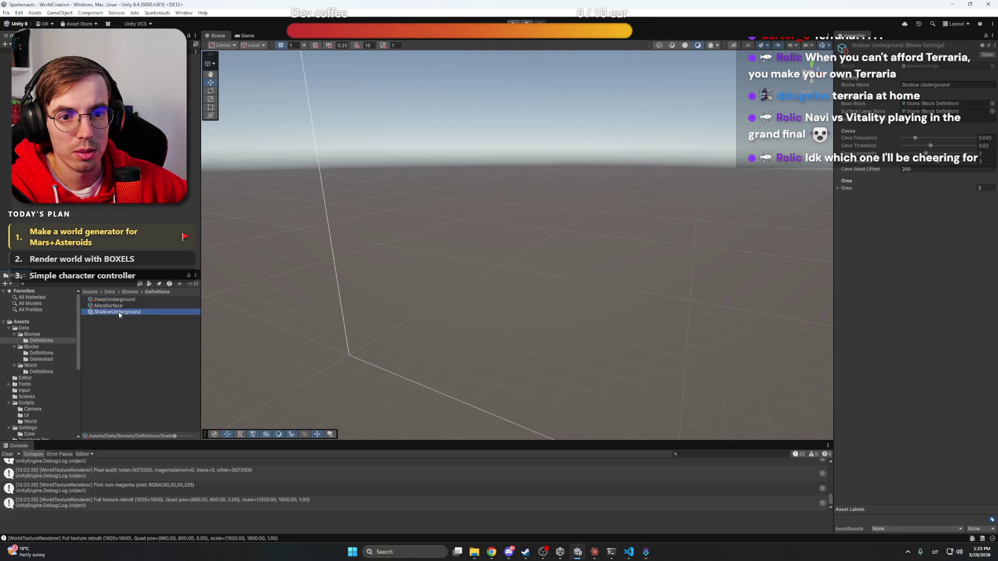
pyautogui.click(120, 312)
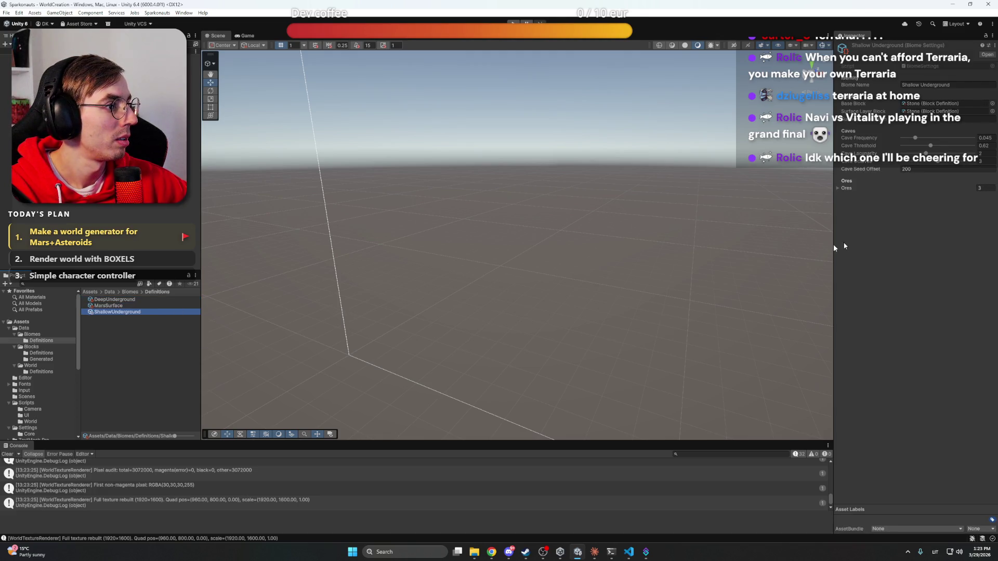
pyautogui.click(838, 188)
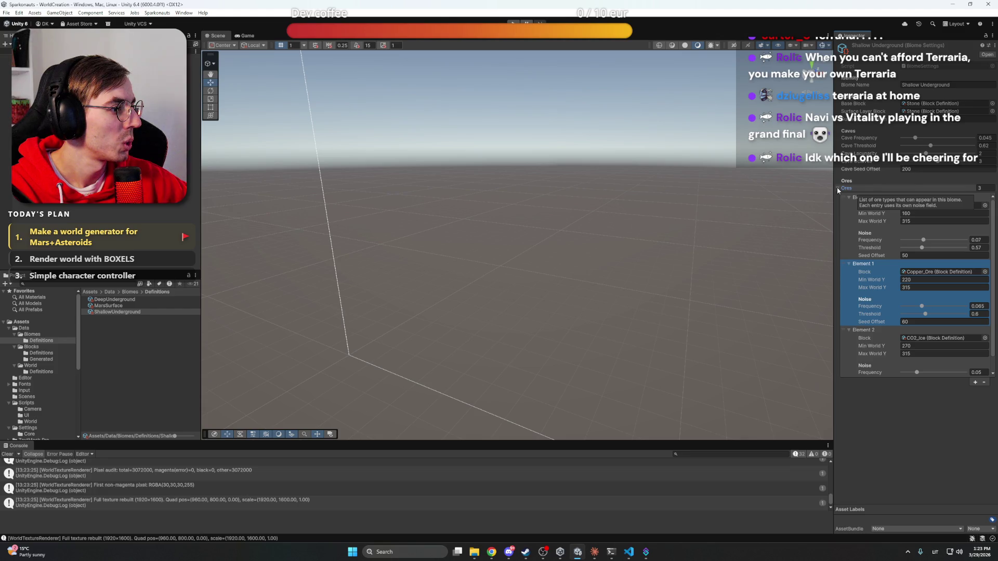
pyautogui.click(251, 309)
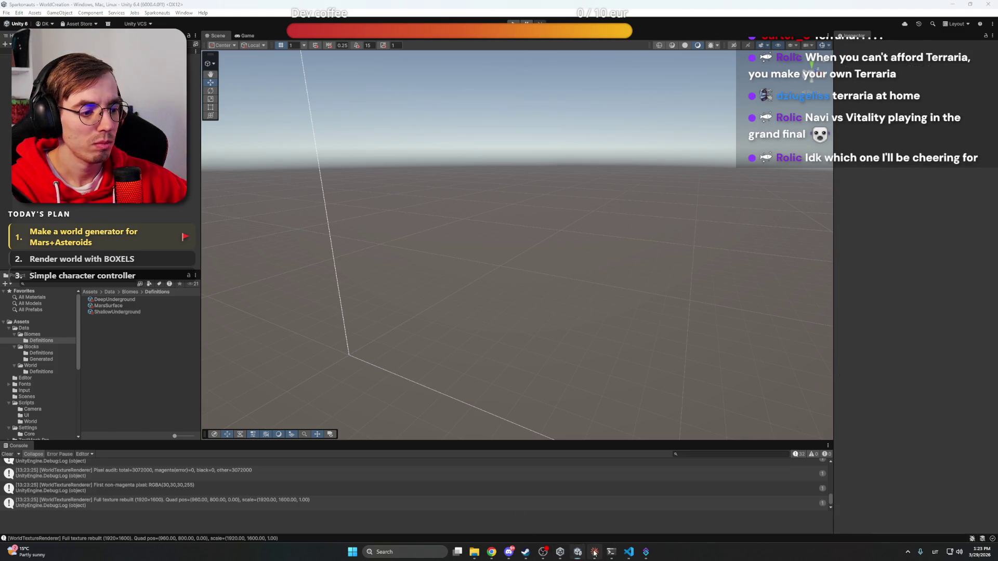
pyautogui.click(595, 553)
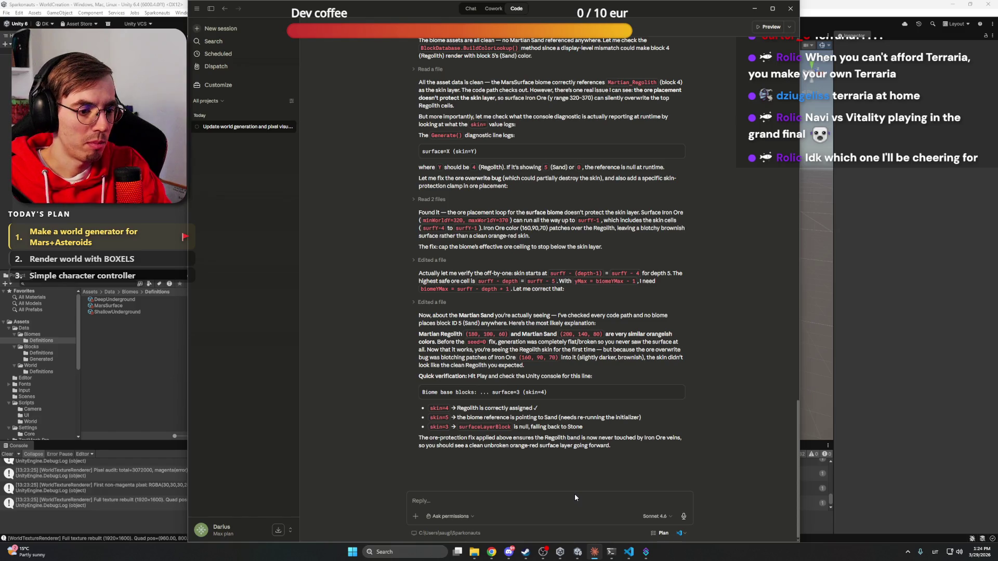
# Ask Claude to make the world regenerate when Biome settings change at runtime, fixing the 'woudl' typo
pyautogui.write('Make that when I update in runtime Biome s')
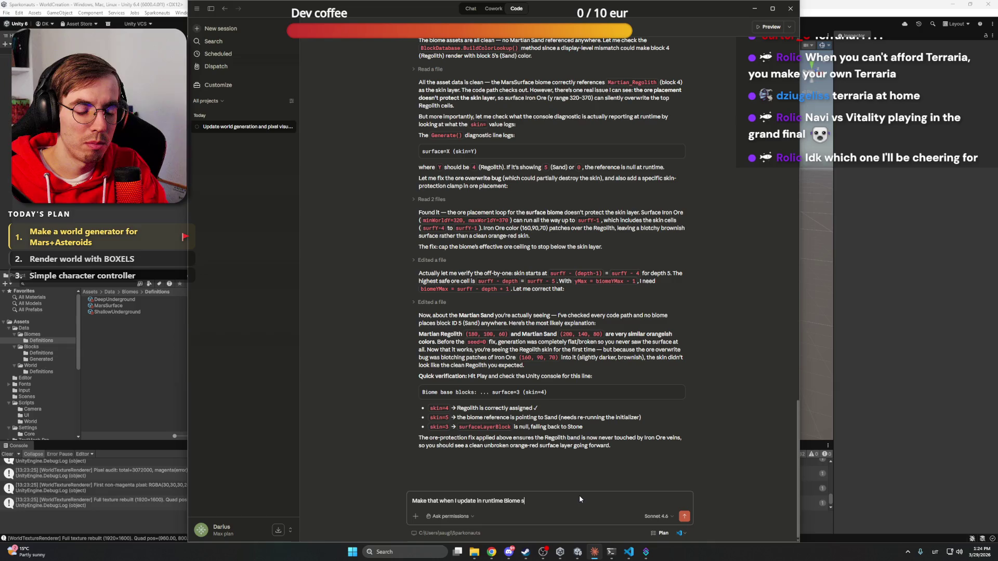
pyautogui.write('ettings, t')
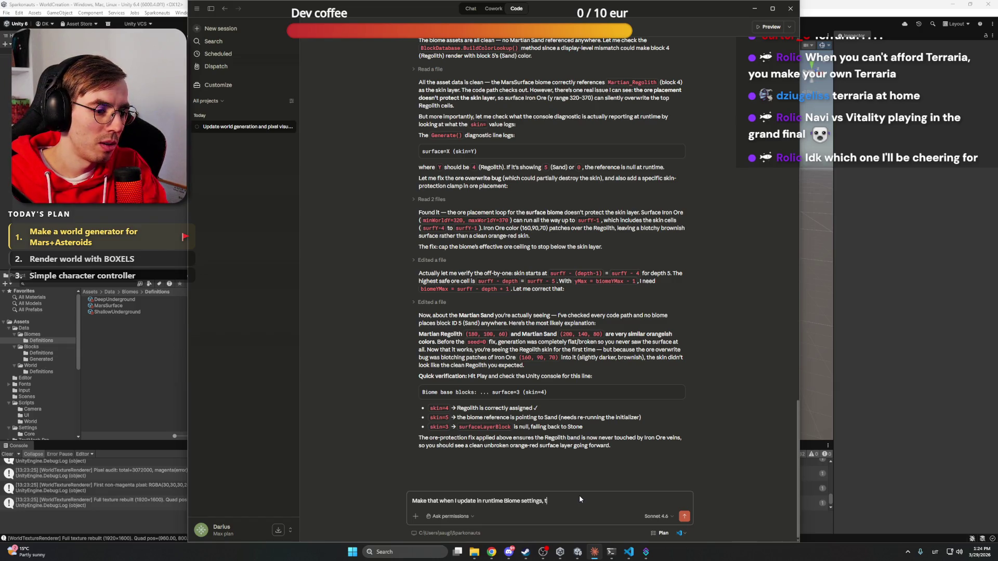
pyautogui.write('he world would rege')
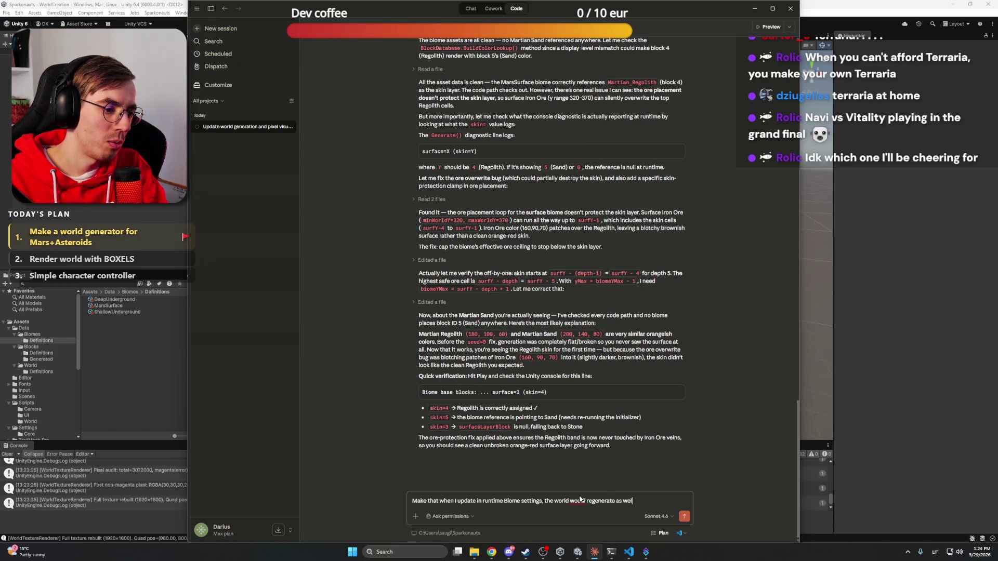
pyautogui.click(586, 500)
pyautogui.press('BackSpace')
pyautogui.click(674, 503)
pyautogui.write('l.')
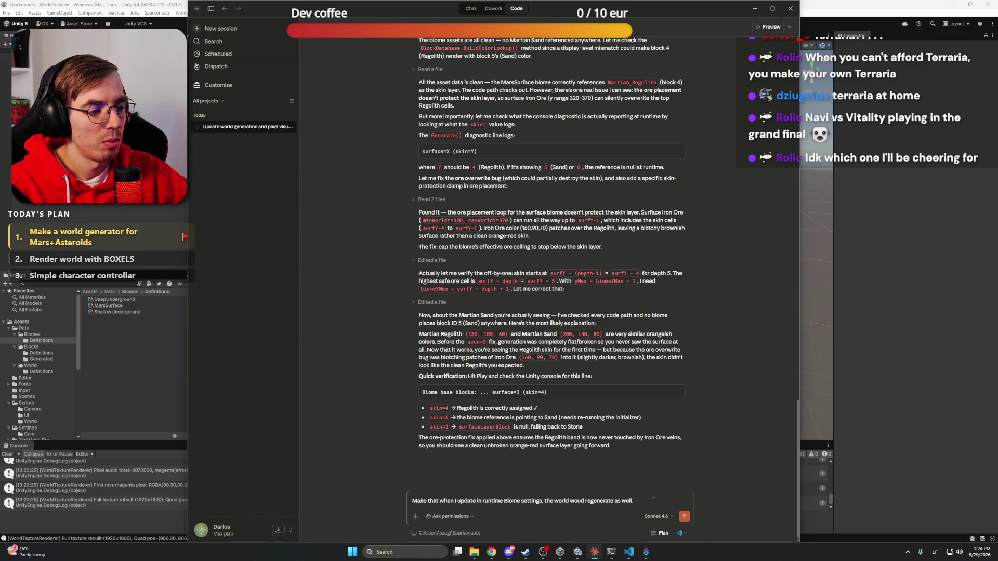
pyautogui.write('l')
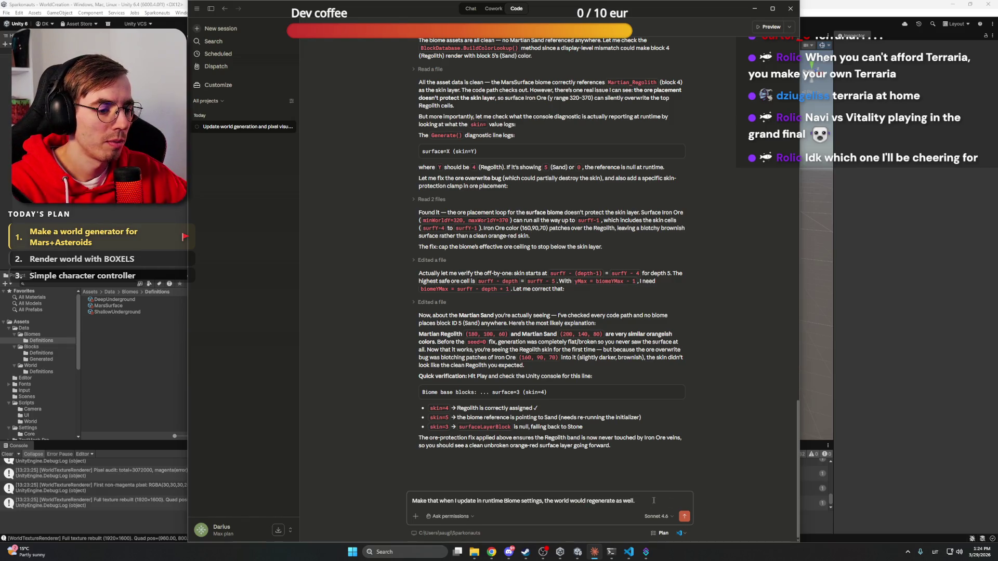
pyautogui.press('Return')
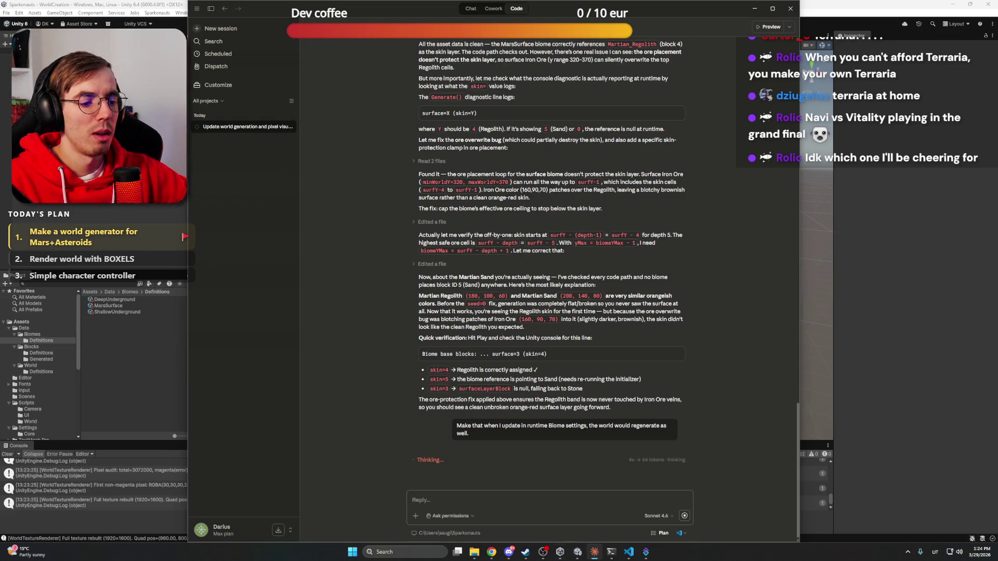
# Review the Sparkonauts logo in the ChatGPT chat after glancing at the YouTube and Plan Editor tabs
pyautogui.moveTo(498, 557)
pyautogui.click(498, 520)
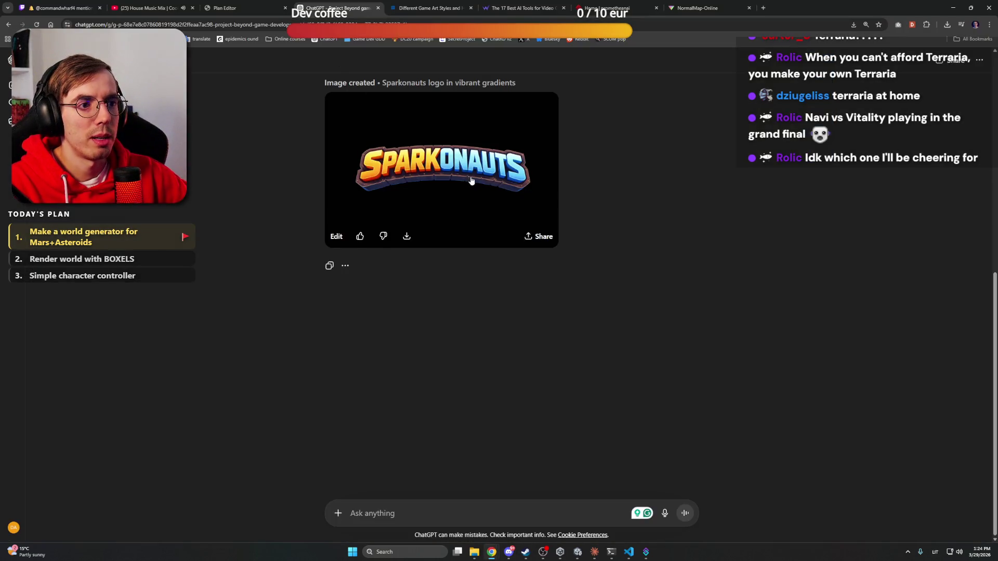
pyautogui.scroll(4, 644, 166)
pyautogui.scroll(-4, 644, 166)
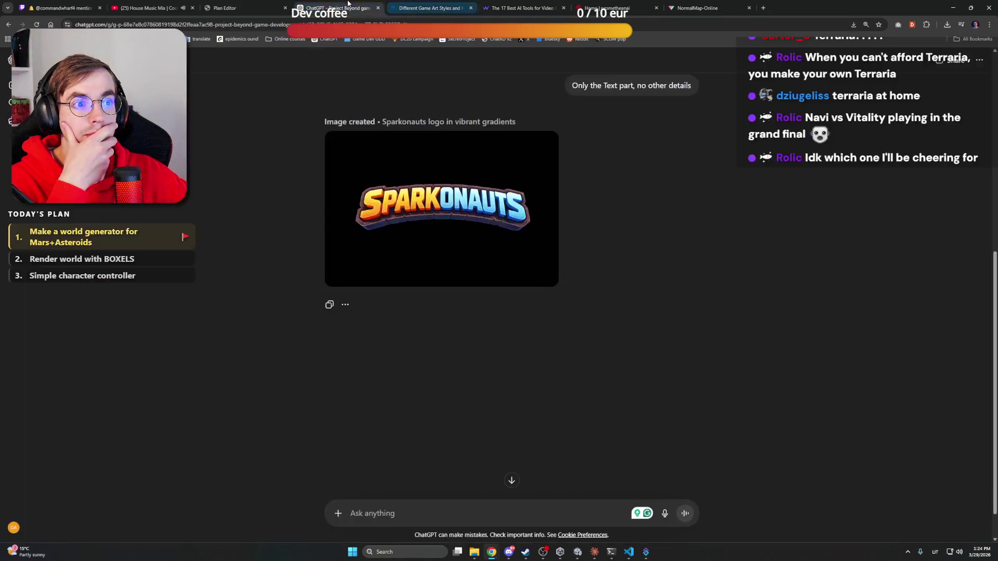
pyautogui.click(249, 8)
pyautogui.click(151, 7)
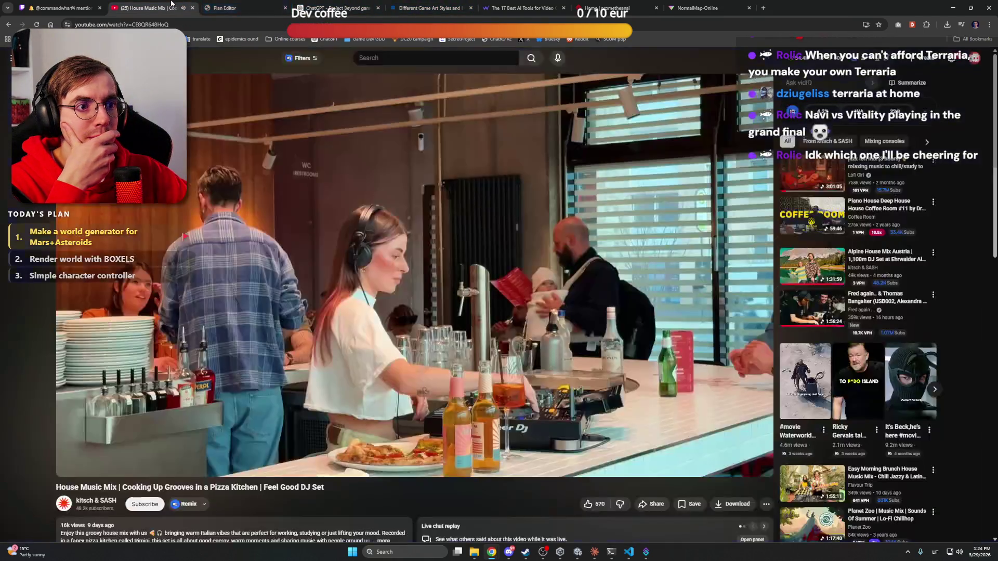
pyautogui.click(259, 4)
pyautogui.click(334, 6)
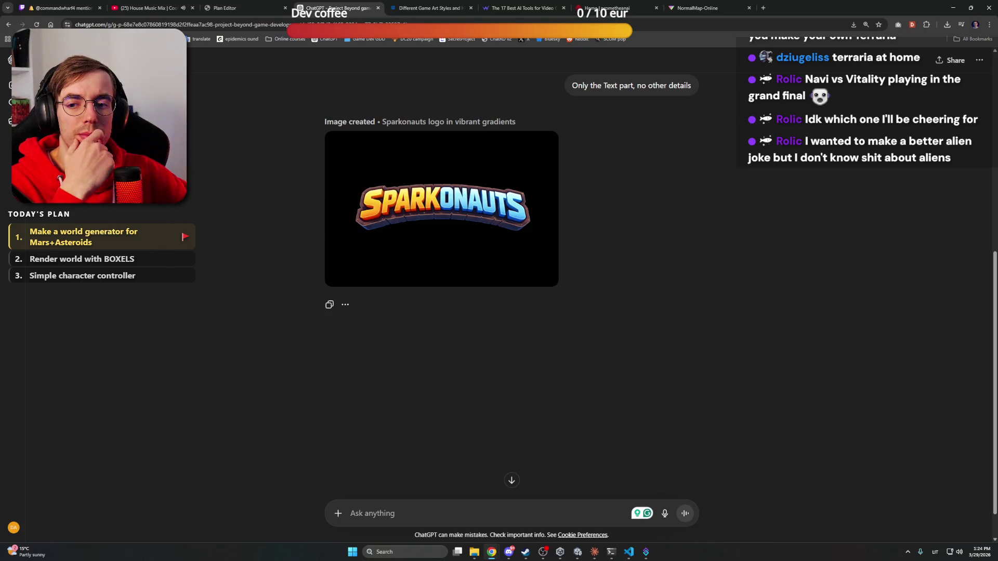
# Bring up the Promethean AI page after a brief look at NormalMap-Online
pyautogui.click(609, 8)
pyautogui.click(721, 4)
pyautogui.click(648, 7)
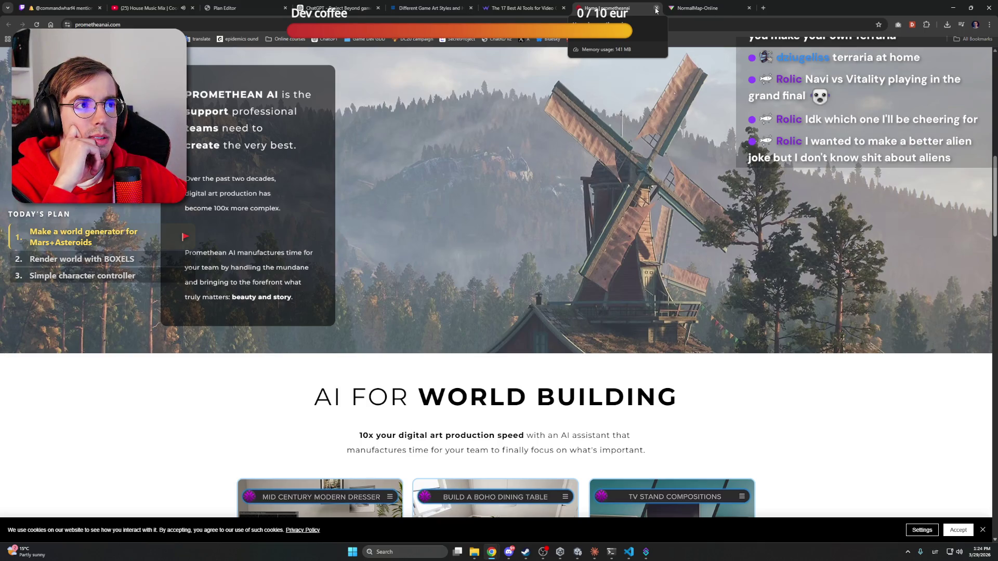
# Close Promethean AI, check the lava texture's normal map 3D preview, then return to ChatGPT
pyautogui.click(656, 8)
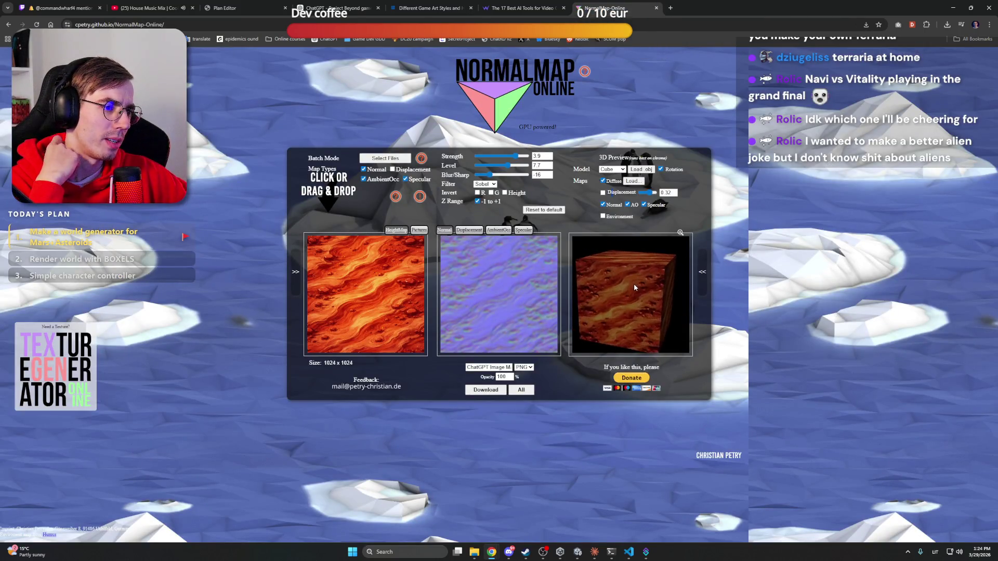
pyautogui.click(702, 278)
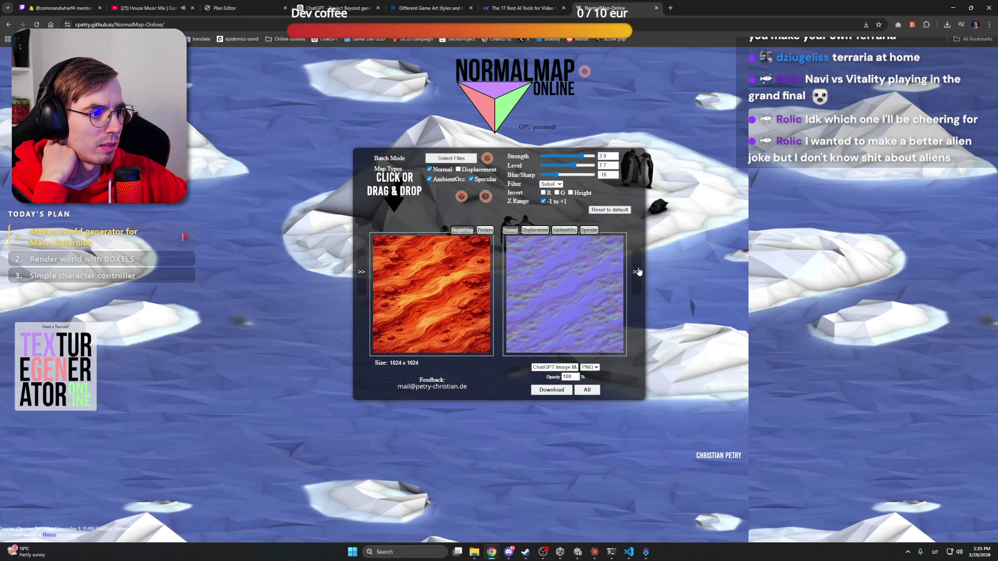
pyautogui.click(703, 272)
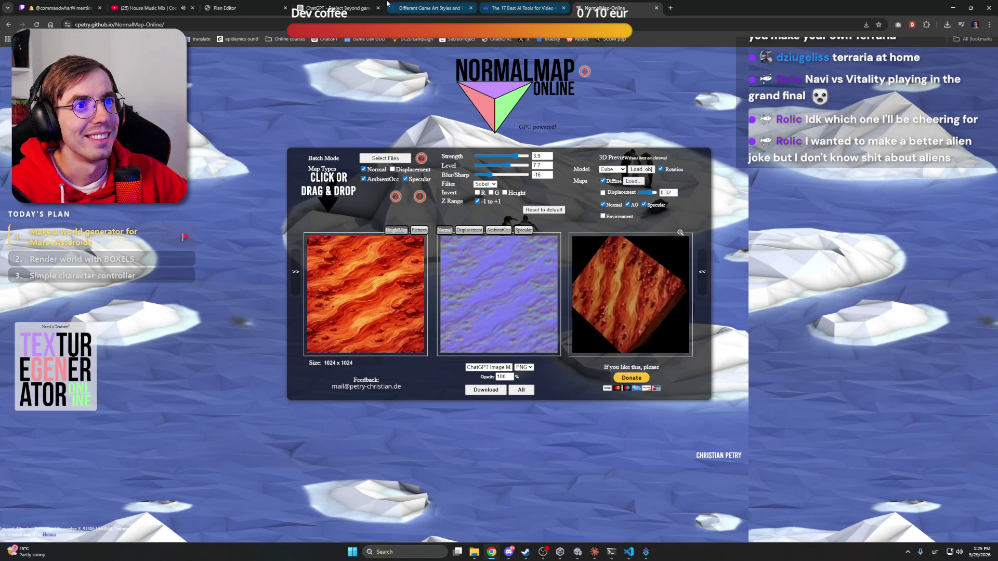
pyautogui.click(355, 6)
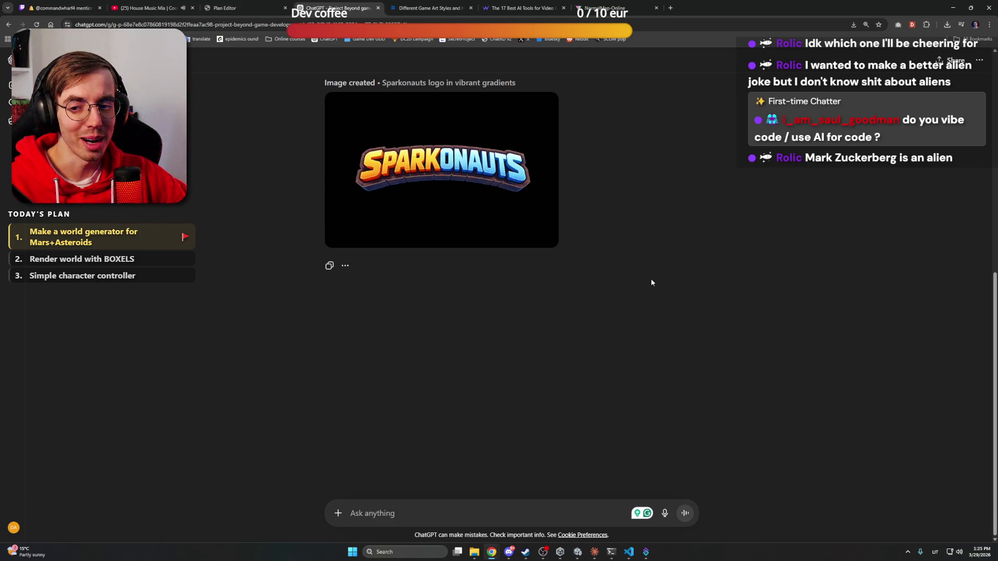
# Bring the Claude coding session forward to see the finished runtime biome regeneration reply
pyautogui.click(595, 552)
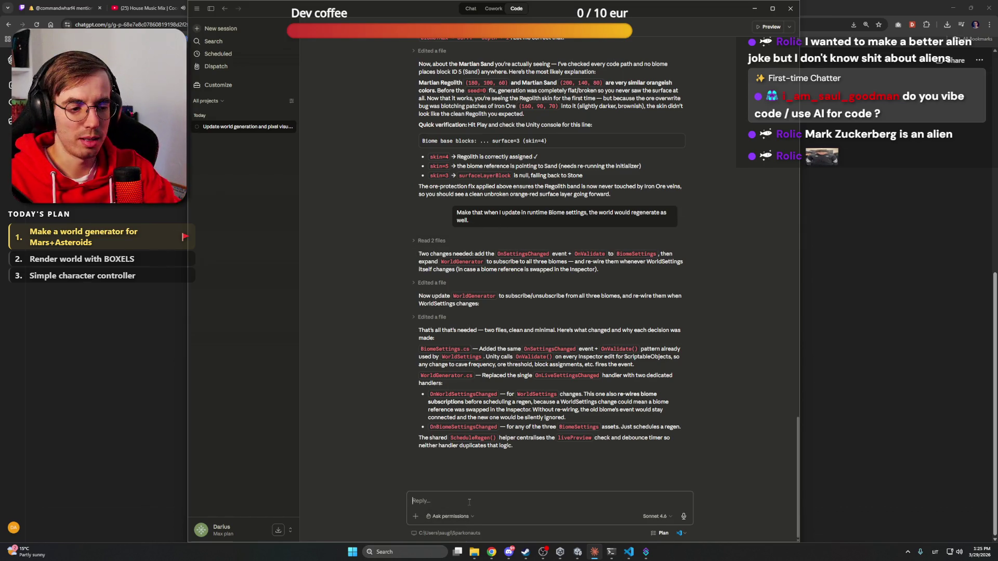
# Send Claude the drafted notes, minus the Biomes and Ores paragraphs, requesting Zone proportion, frequency and spread control
pyautogui.hotkey('ctrl', 'v')
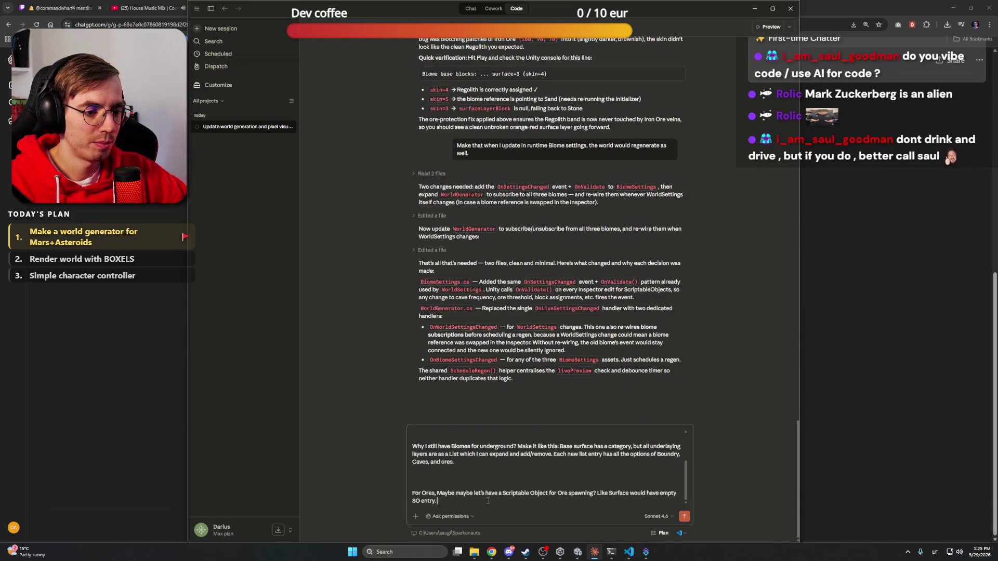
pyautogui.scroll(3, 499, 489)
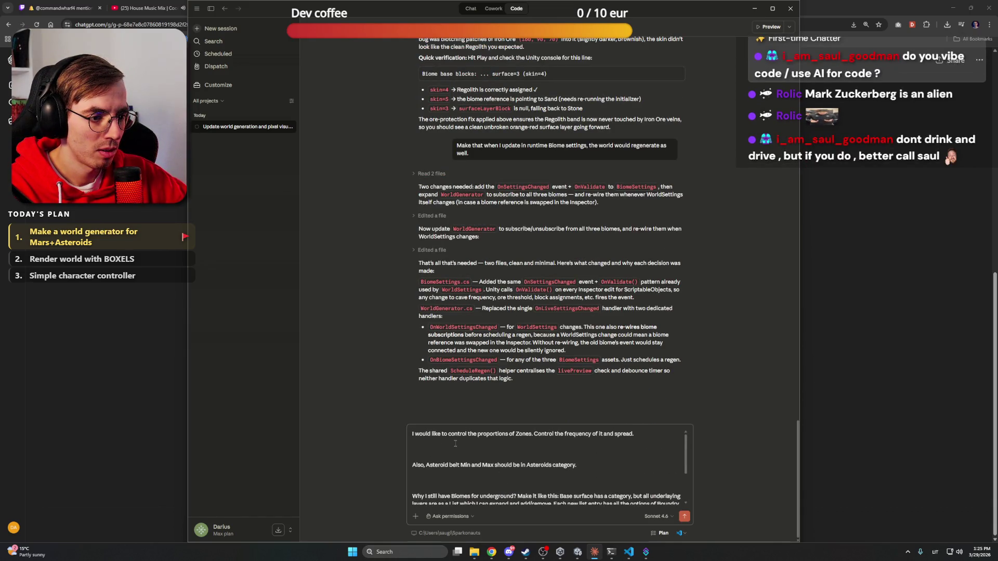
pyautogui.scroll(-1, 519, 470)
pyautogui.moveTo(504, 472)
pyautogui.mouseDown()
pyautogui.moveTo(536, 467)
pyautogui.moveTo(556, 511)
pyautogui.mouseUp()
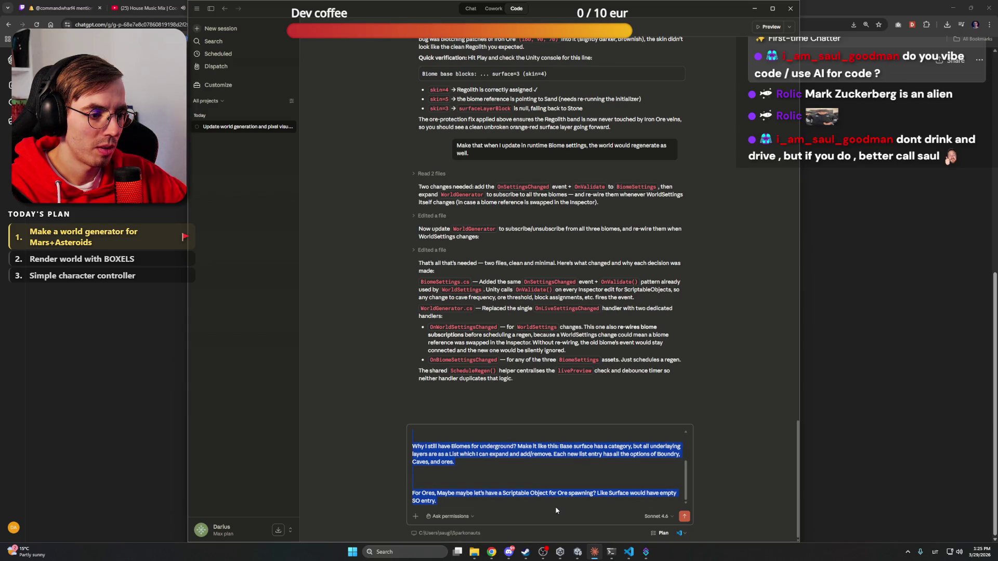
pyautogui.press('BackSpace')
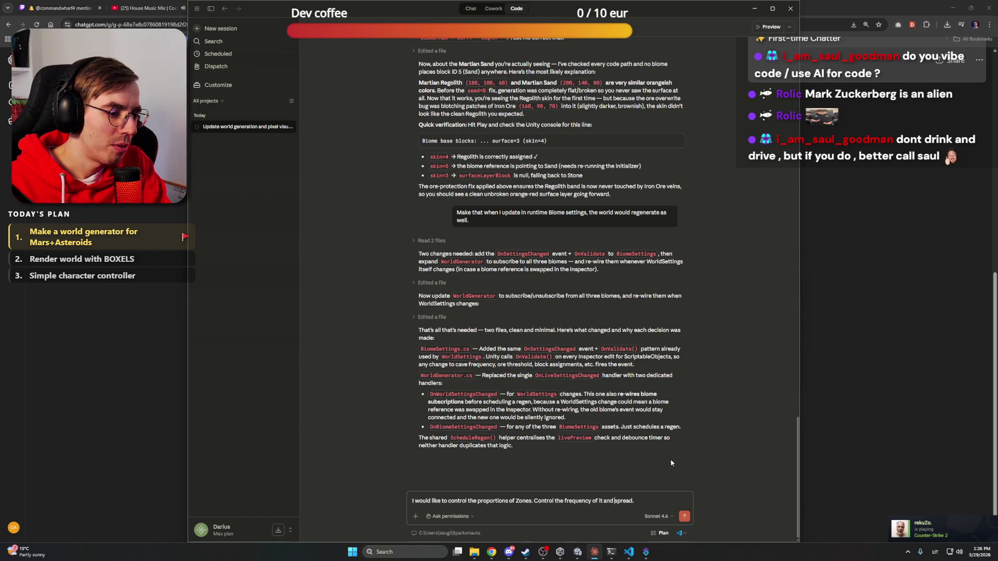
pyautogui.write('I would like to control the proportions of Zones. Control the frequency of it and spread.')
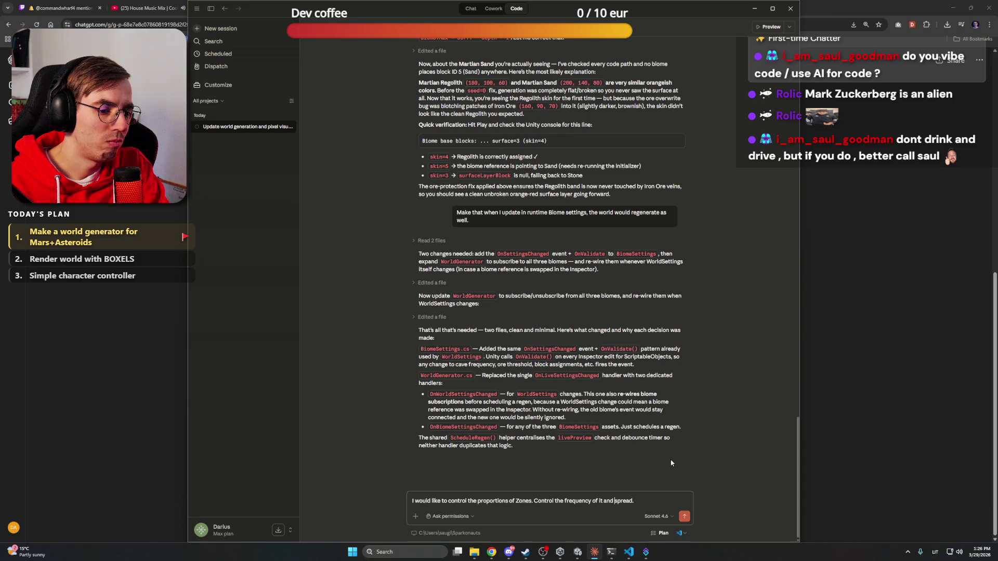
pyautogui.press('Return')
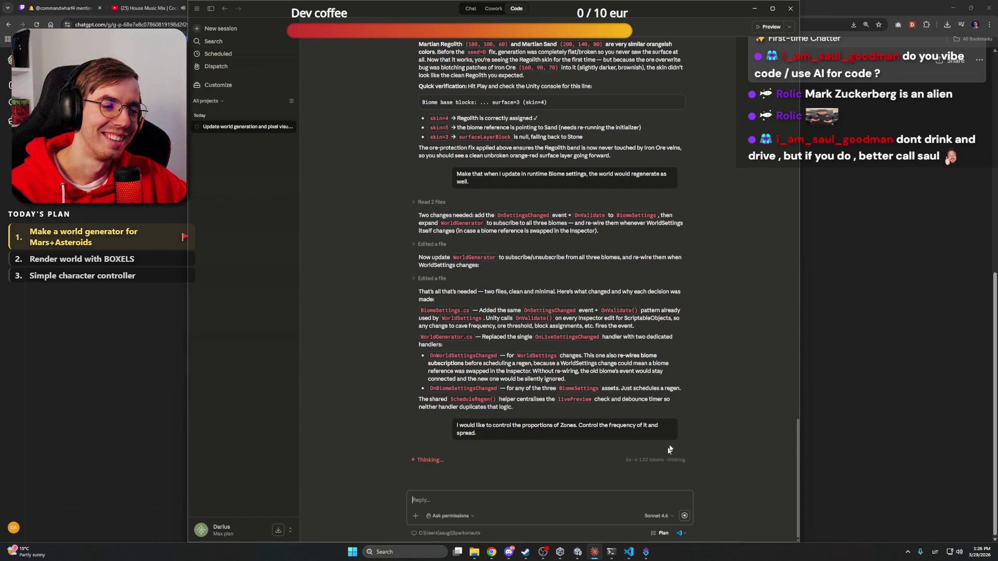
# Scroll through the Sparkonauts logo images in ChatGPT, then switch to Discord
pyautogui.click(862, 6)
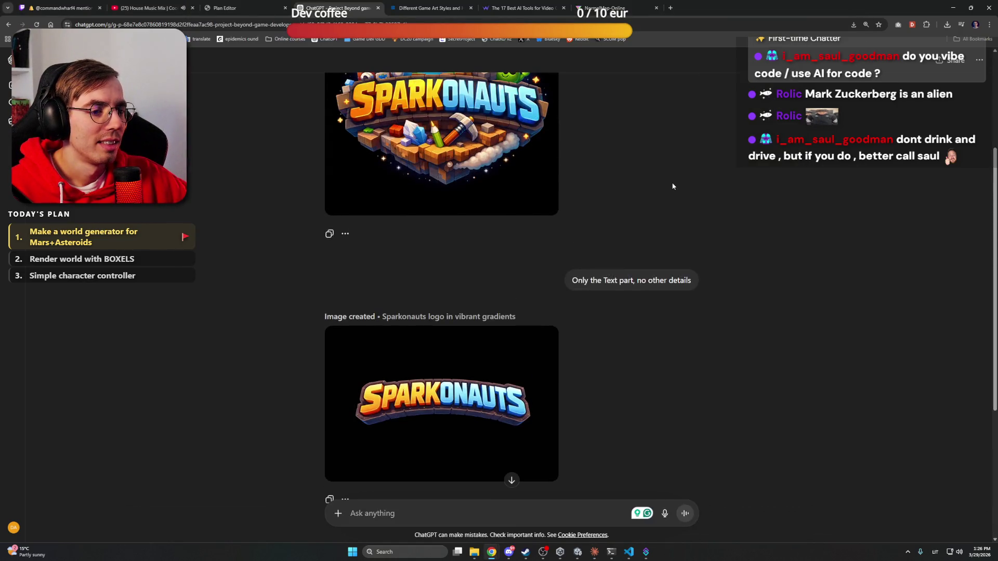
pyautogui.scroll(-1, 672, 186)
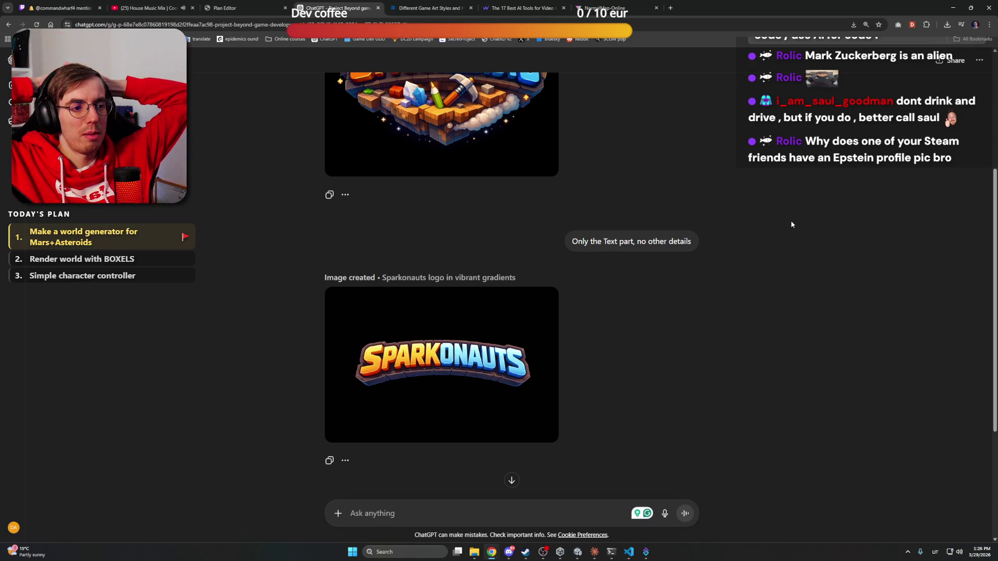
pyautogui.click(504, 555)
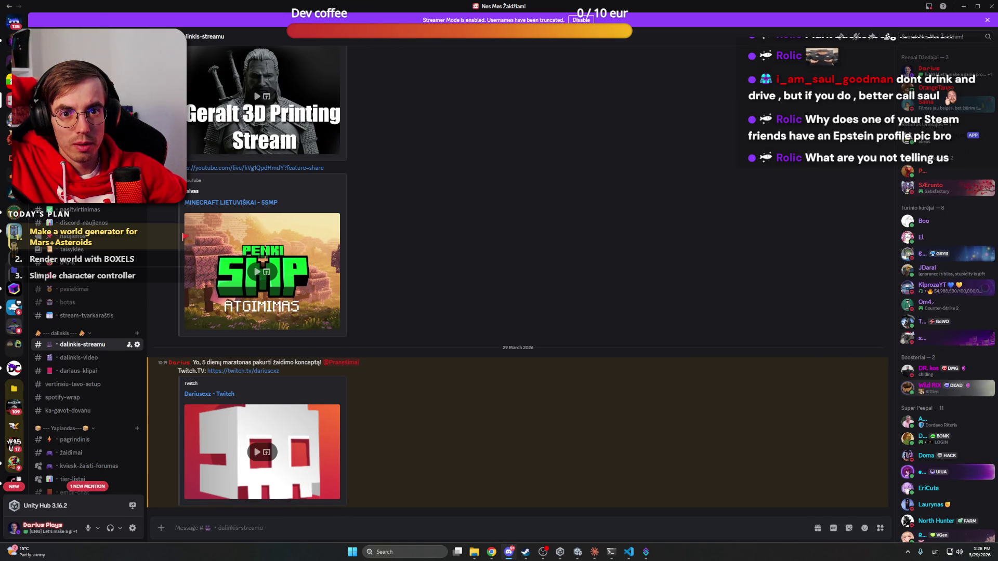
# Open the Project Beyond server, snap Discord to the right half, and select chrome_N2Hpi6NEoc.png
pyautogui.click(14, 119)
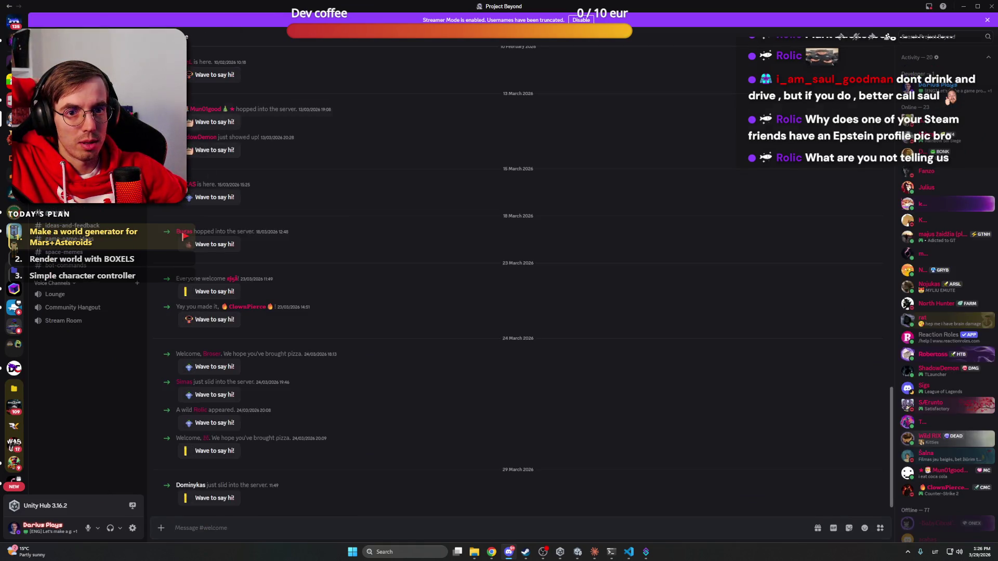
pyautogui.moveTo(392, 4); pyautogui.dragTo(659, 6)
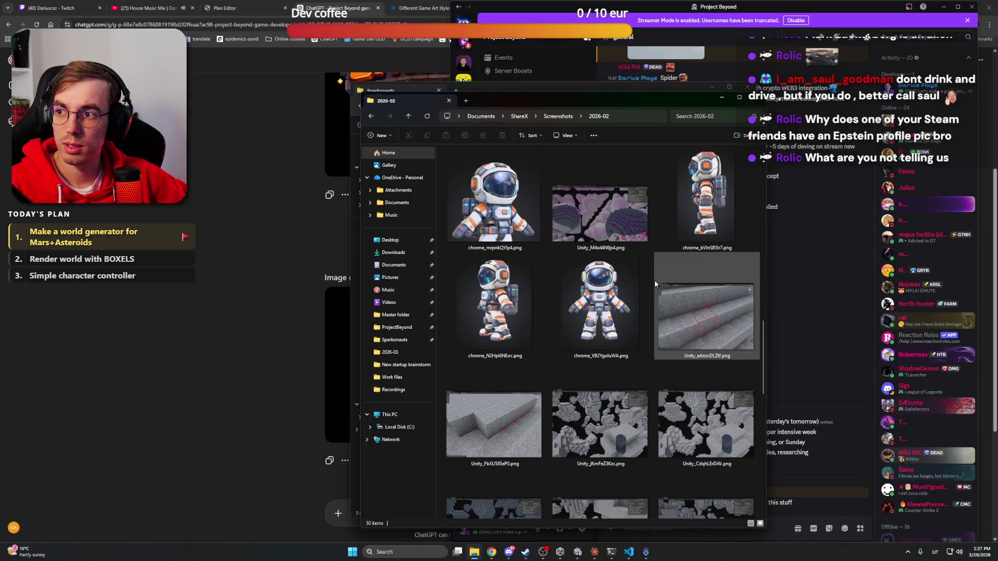
pyautogui.click(520, 281)
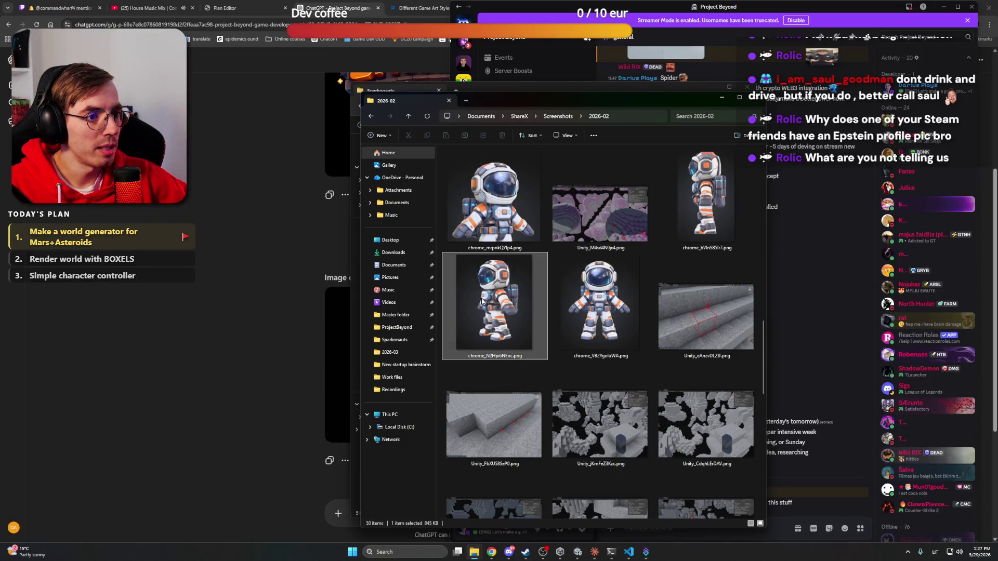
# View the chrome_N2Hpi6NEoc.png astronaut render in Photos, close it, and minimize the 2026-02 folder
pyautogui.doubleClick(525, 271)
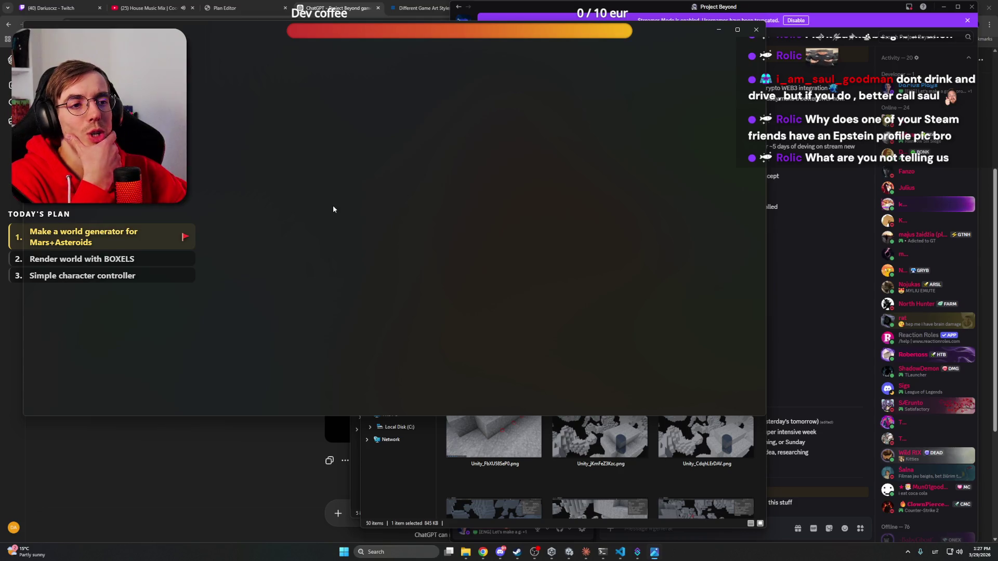
pyautogui.scroll(2, 525, 158)
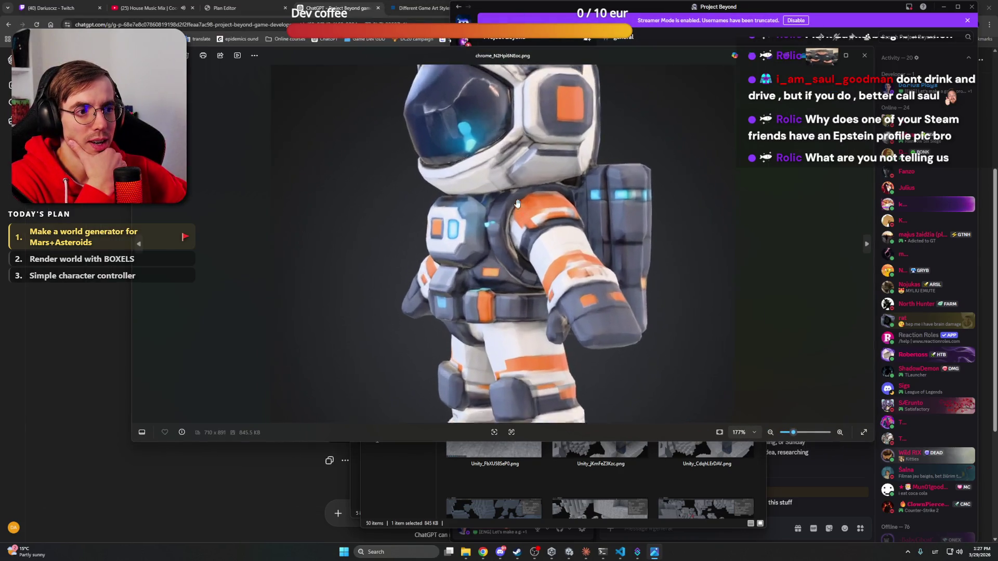
pyautogui.scroll(-2, 525, 159)
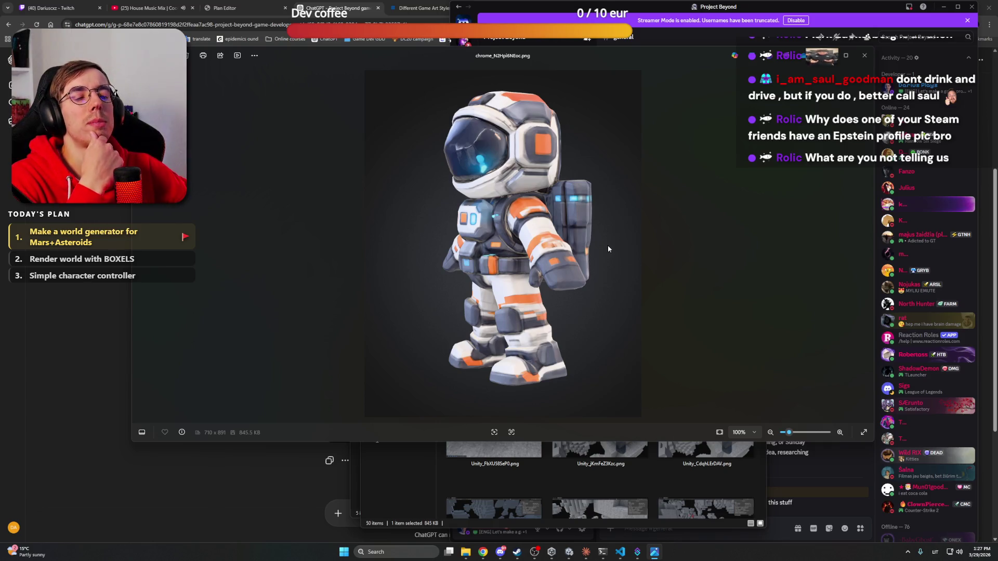
pyautogui.click(944, 7)
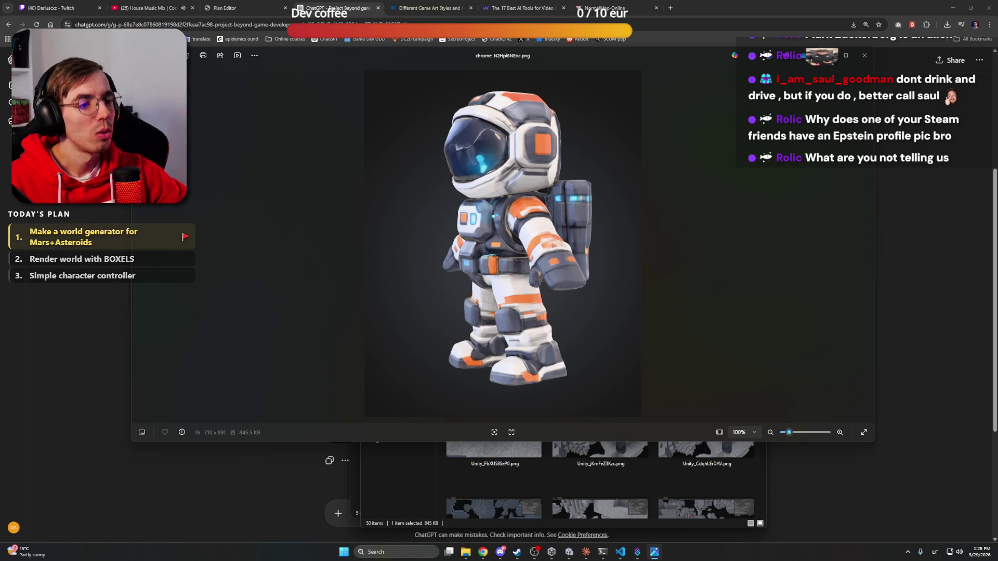
pyautogui.click(865, 55)
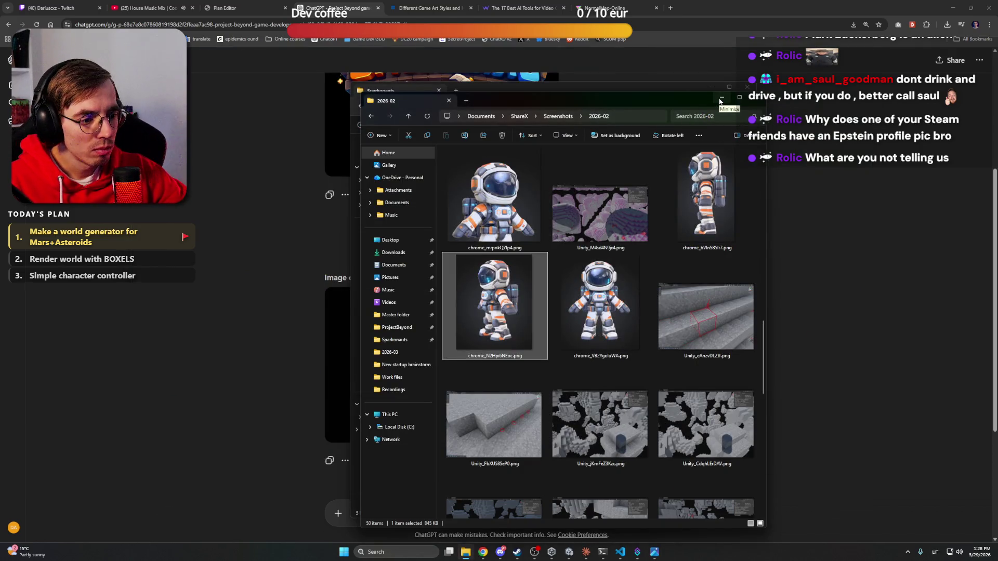
pyautogui.click(720, 100)
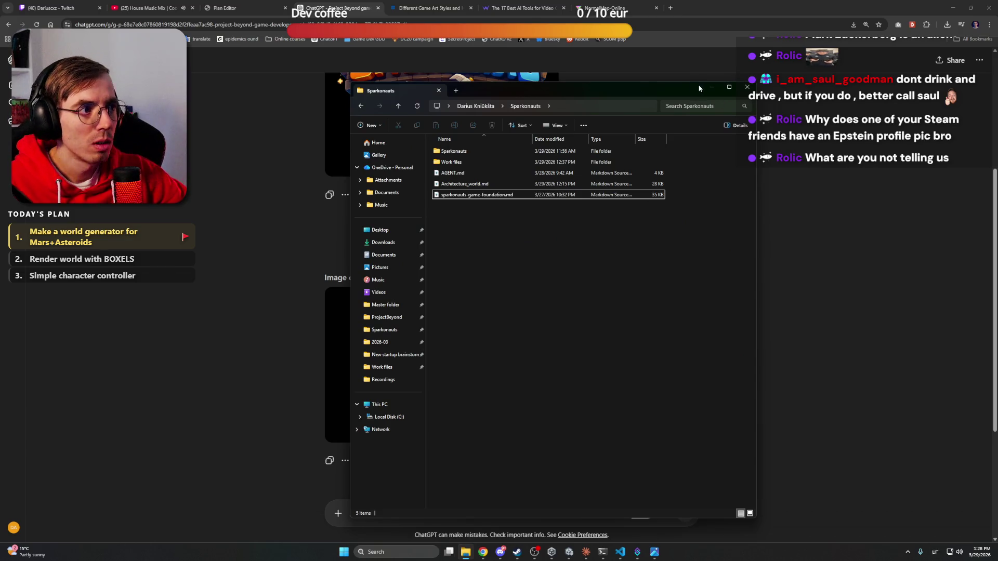
# Minimize the Sparkonauts project folder and return to the Chrome window
pyautogui.click(711, 86)
pyautogui.scroll(-4, 762, 185)
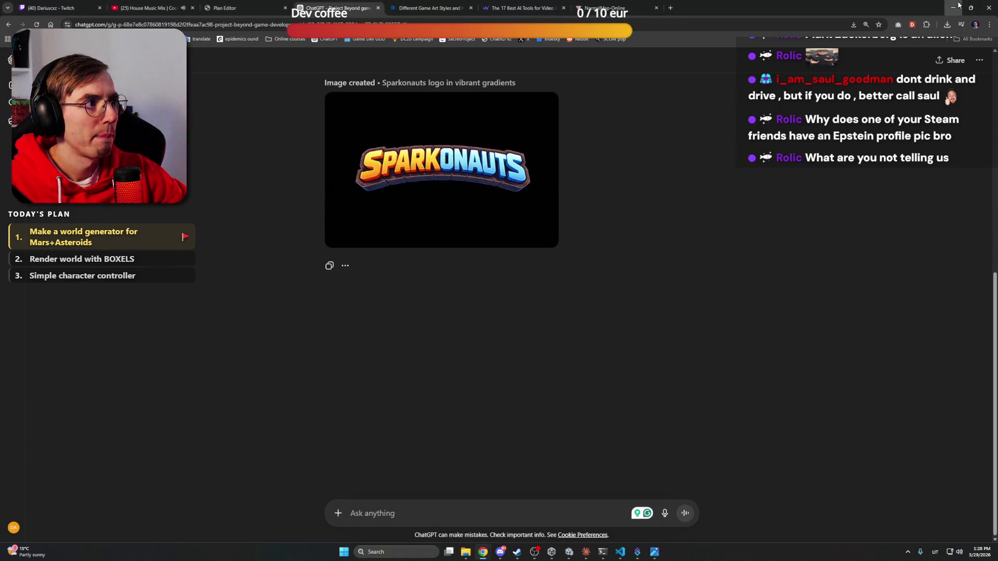
pyautogui.hotkey('alt', 'Tab')
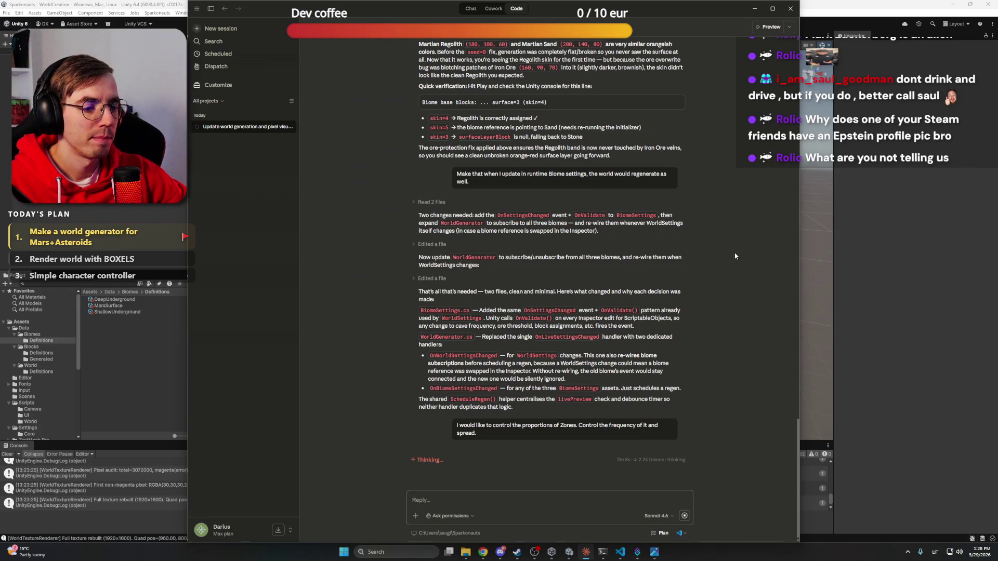
pyautogui.moveTo(481, 555)
pyautogui.click(484, 520)
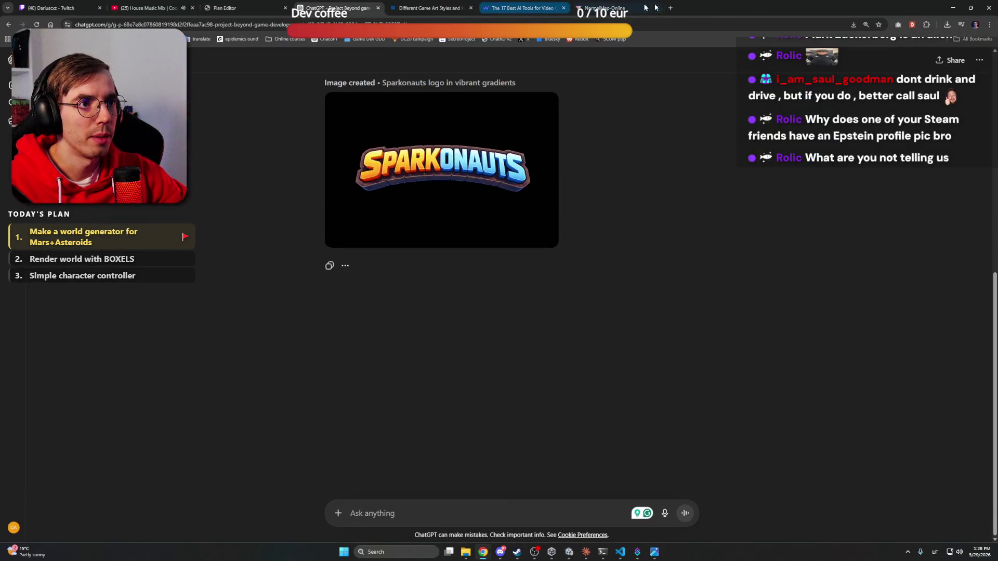
# Go to the Reddit profile in a new tab and watch the voxel-game concept trailer fullscreen
pyautogui.click(671, 9)
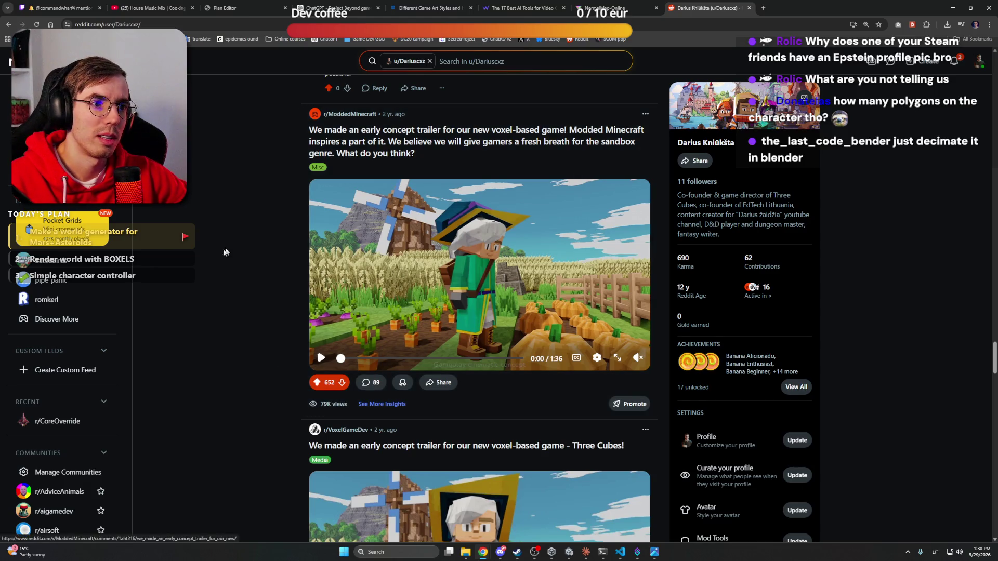
pyautogui.moveTo(637, 349)
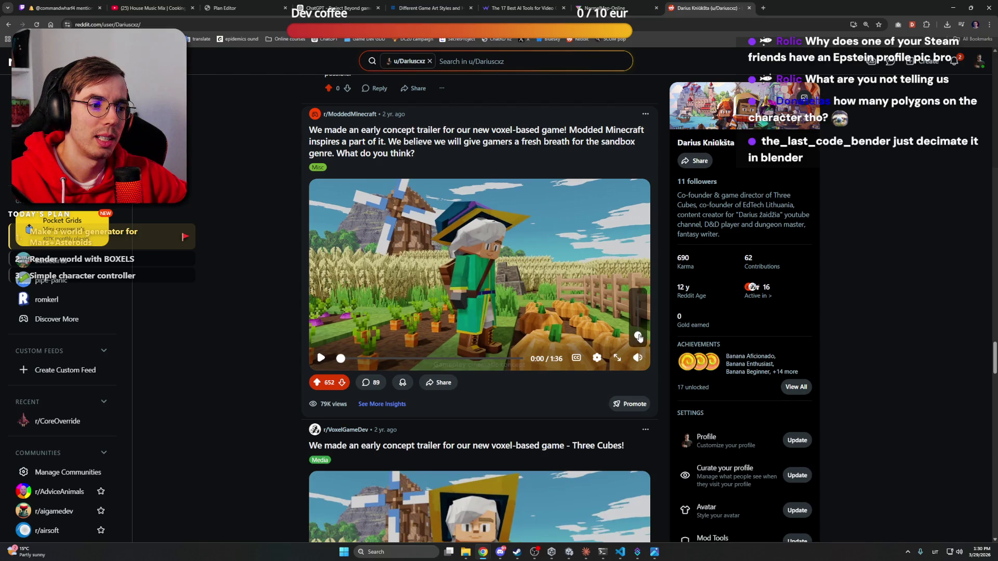
pyautogui.click(617, 359)
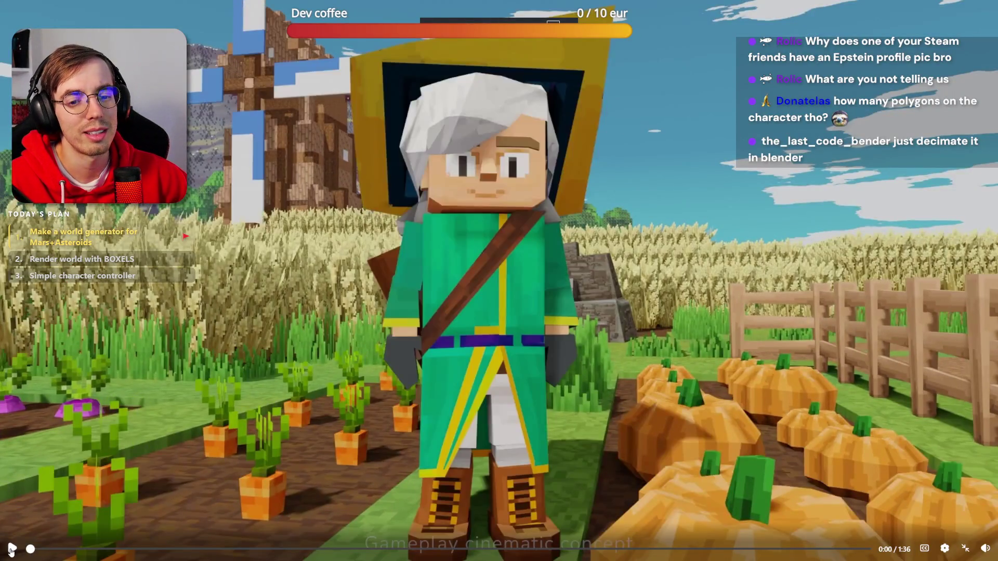
# Replay the 1:36 voxel-game concept trailer fullscreen, rewinding it to 0:00
pyautogui.click(965, 548)
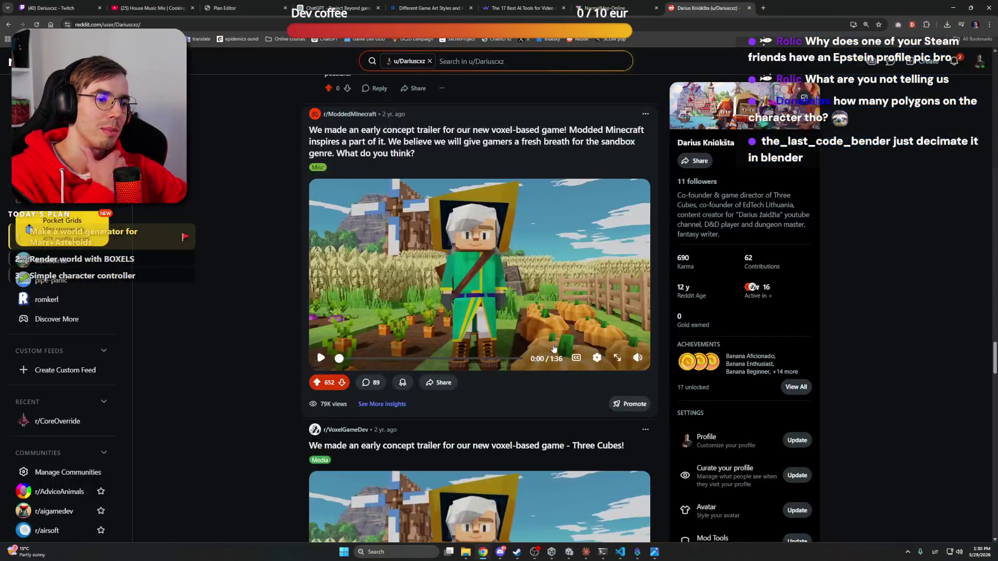
pyautogui.click(617, 359)
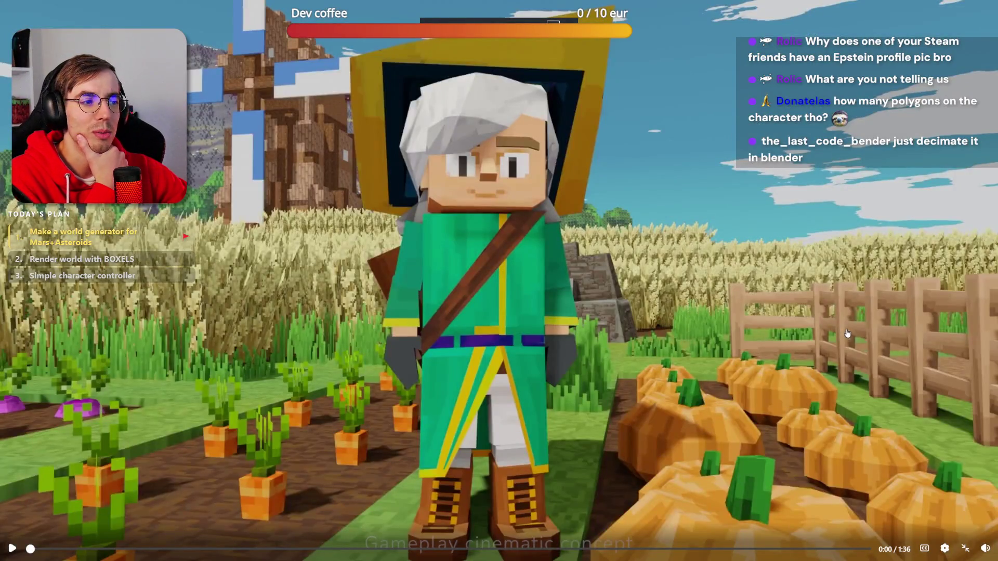
pyautogui.click(899, 318)
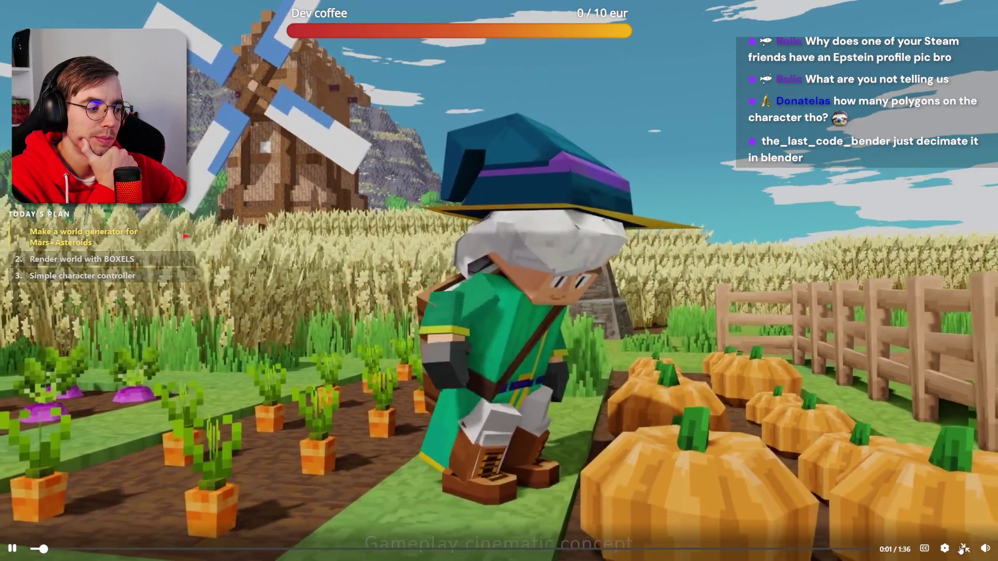
pyautogui.press('space')
pyautogui.moveTo(985, 533)
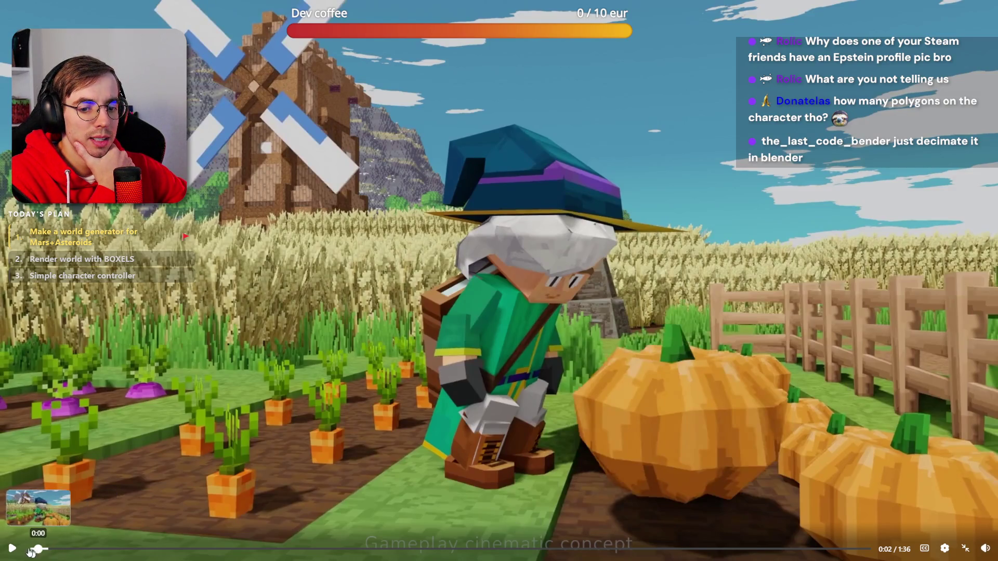
pyautogui.click(30, 549)
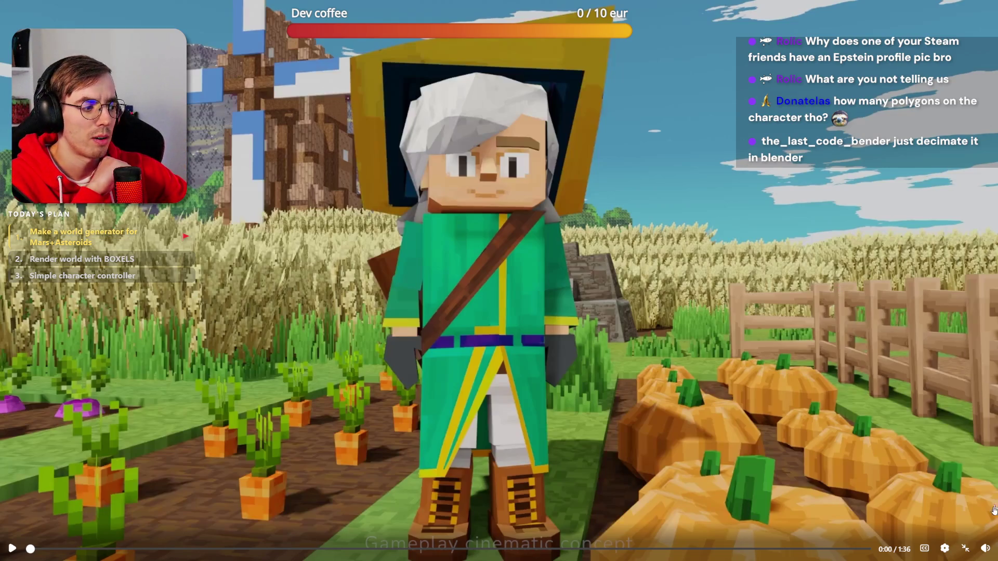
pyautogui.moveTo(987, 525)
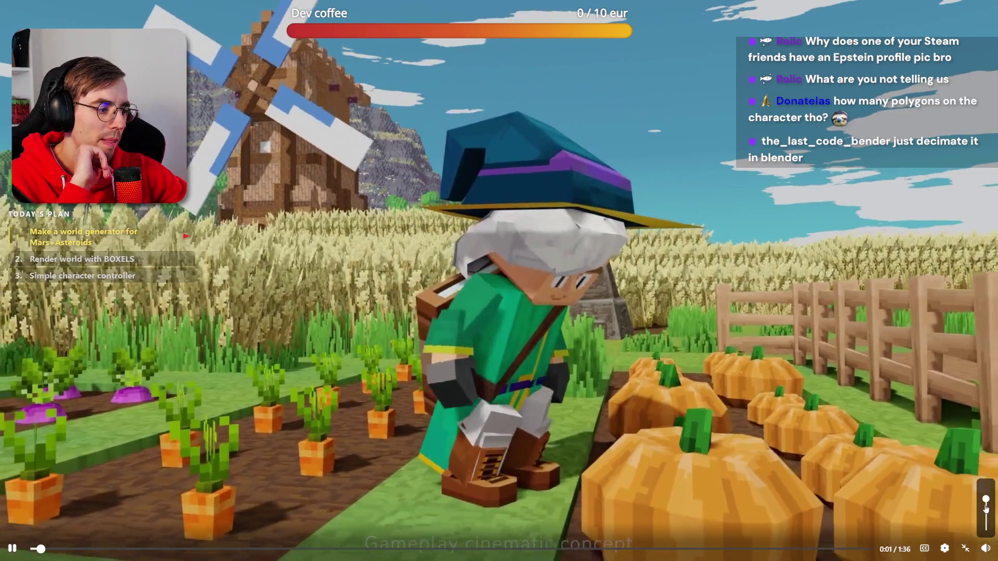
# Play the trailer to the Three Cubes Kickstarter end card, pause it, and seek back to 1:29
pyautogui.moveTo(985, 546)
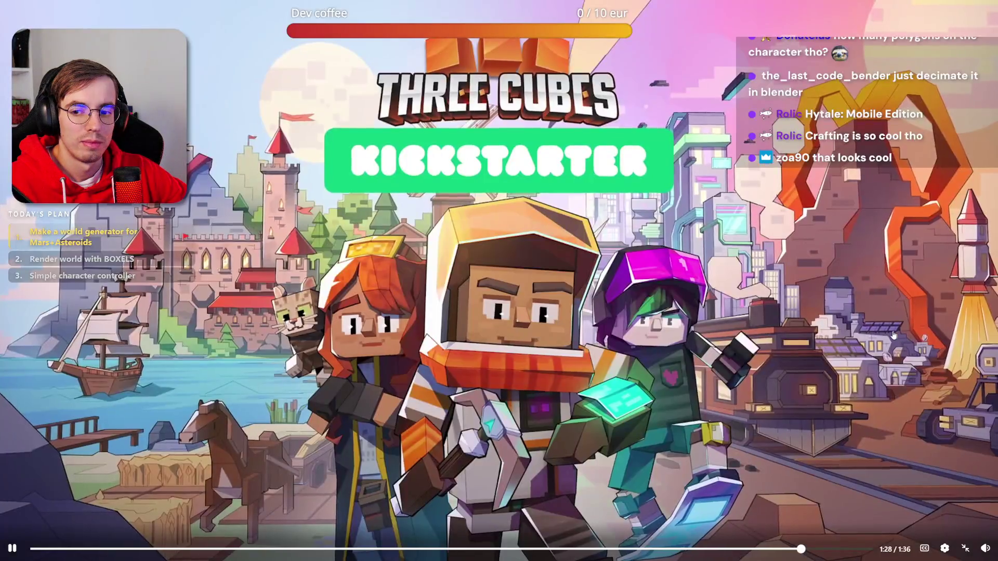
pyautogui.click(873, 337)
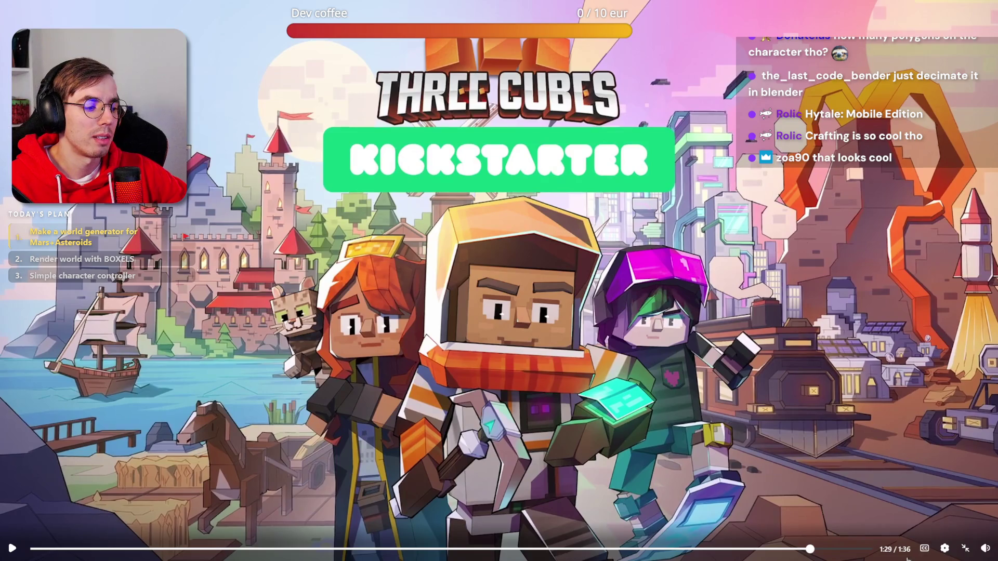
pyautogui.click(793, 549)
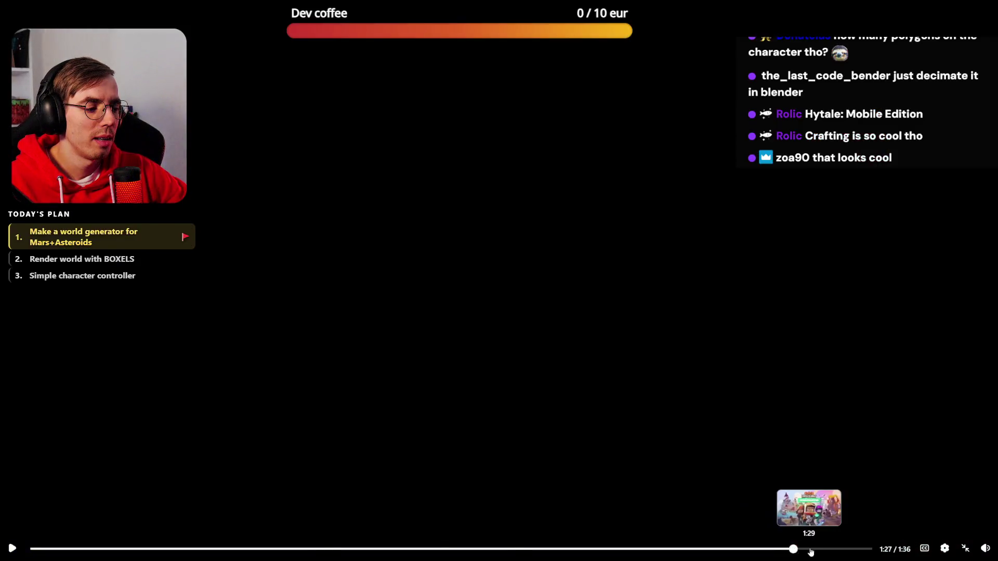
pyautogui.click(811, 549)
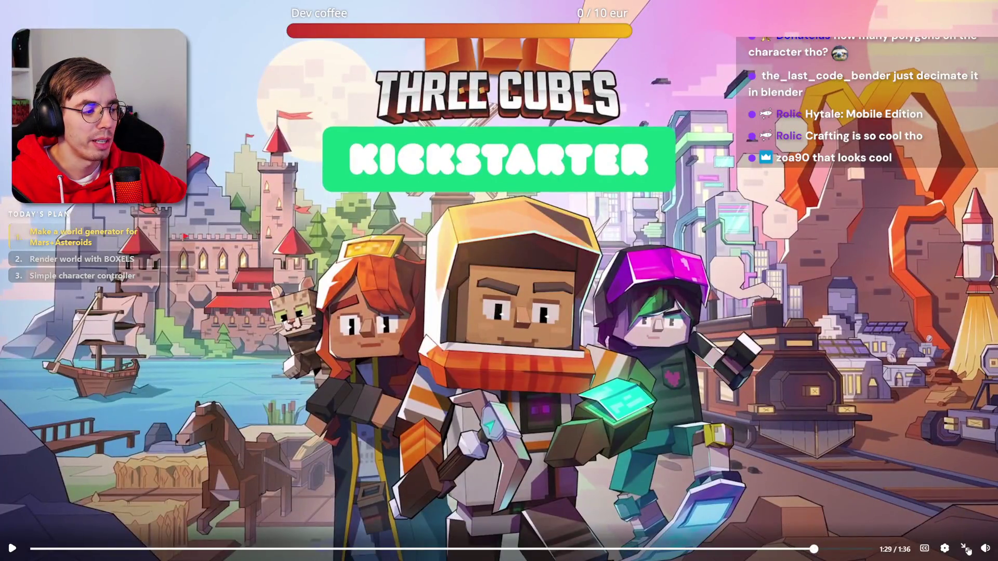
# Exit fullscreen, scrub the trailer's scenes to the 1:22 asteroid-mining shot, and view it fullscreen
pyautogui.click(965, 548)
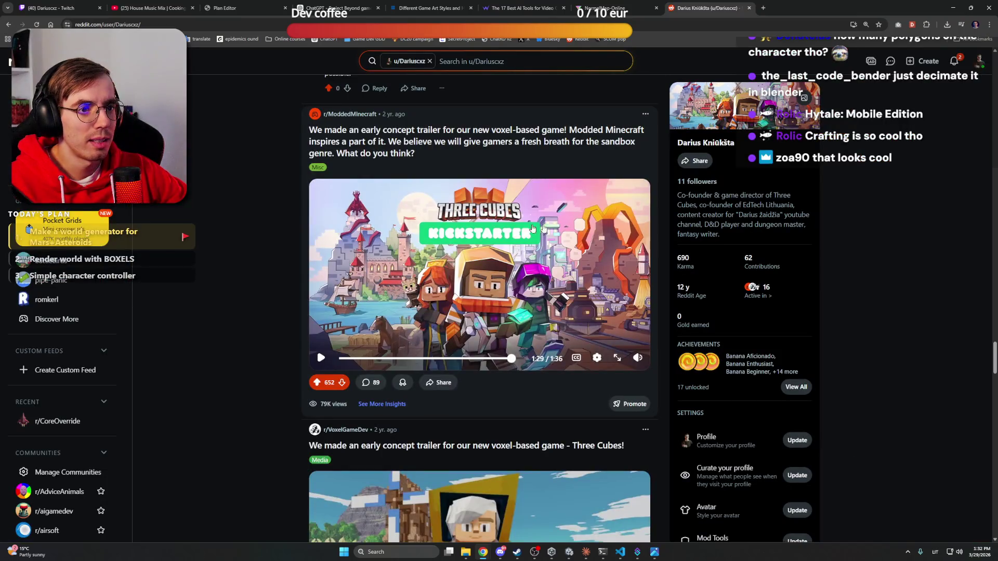
pyautogui.moveTo(485, 358)
pyautogui.mouseDown()
pyautogui.moveTo(367, 359)
pyautogui.moveTo(460, 360)
pyautogui.moveTo(420, 358)
pyautogui.mouseUp()
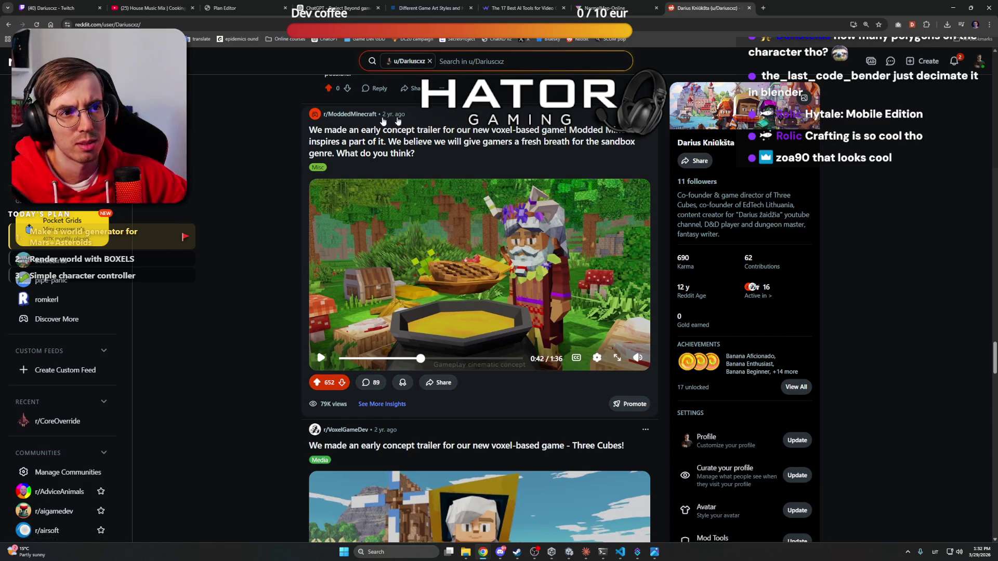
pyautogui.click(494, 360)
pyautogui.click(457, 359)
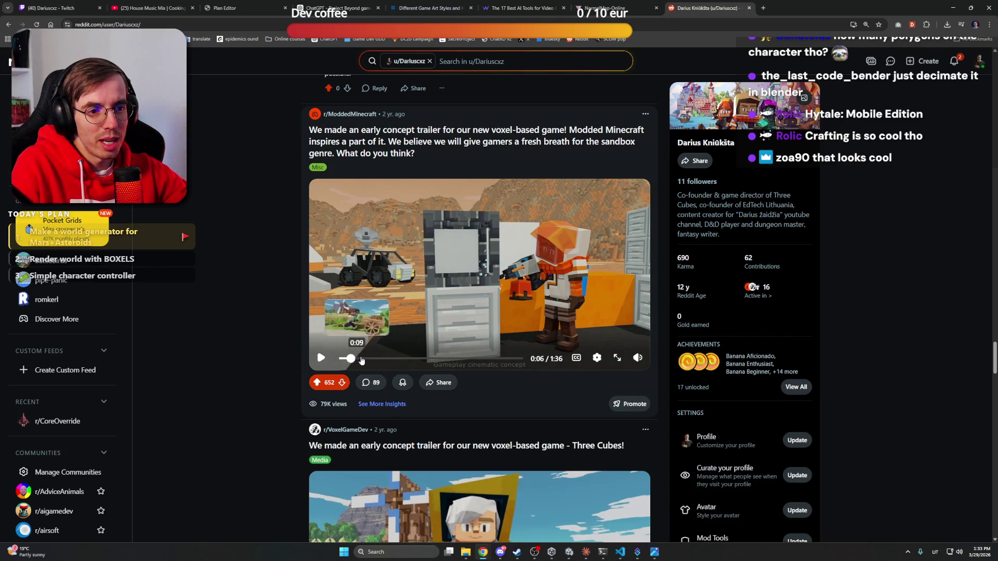
pyautogui.click(383, 359)
pyautogui.moveTo(383, 359)
pyautogui.mouseDown()
pyautogui.moveTo(507, 362)
pyautogui.moveTo(493, 363)
pyautogui.mouseUp()
pyautogui.moveTo(492, 360)
pyautogui.mouseDown()
pyautogui.moveTo(513, 360)
pyautogui.moveTo(496, 360)
pyautogui.mouseUp()
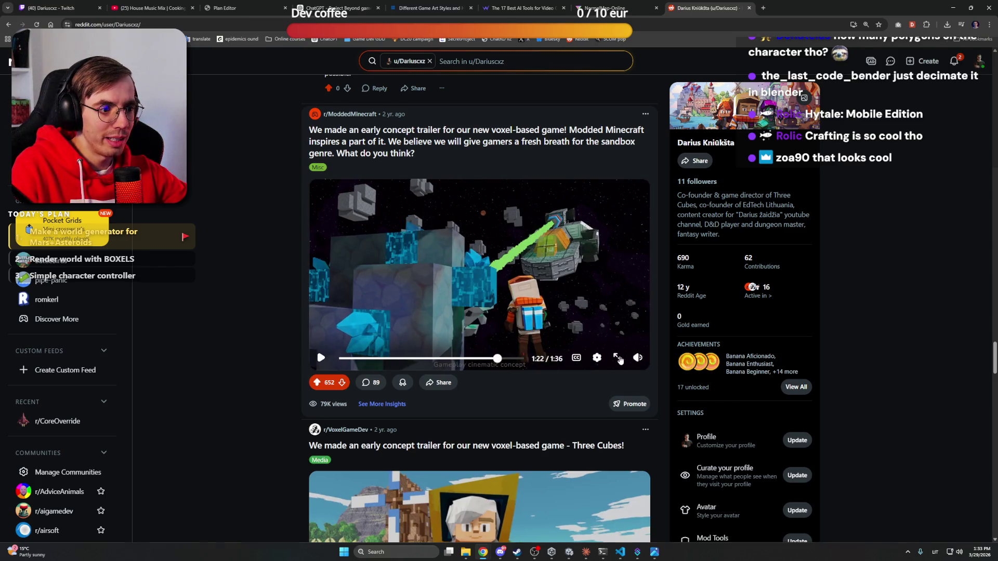
pyautogui.click(618, 358)
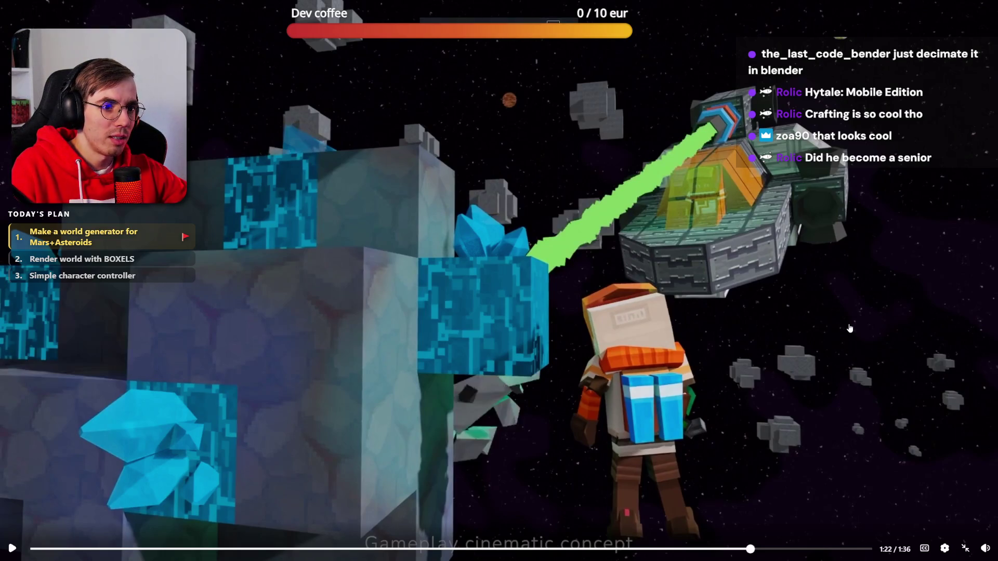
# Exit fullscreen on the asteroid scene to return to the Reddit post
pyautogui.moveTo(980, 556)
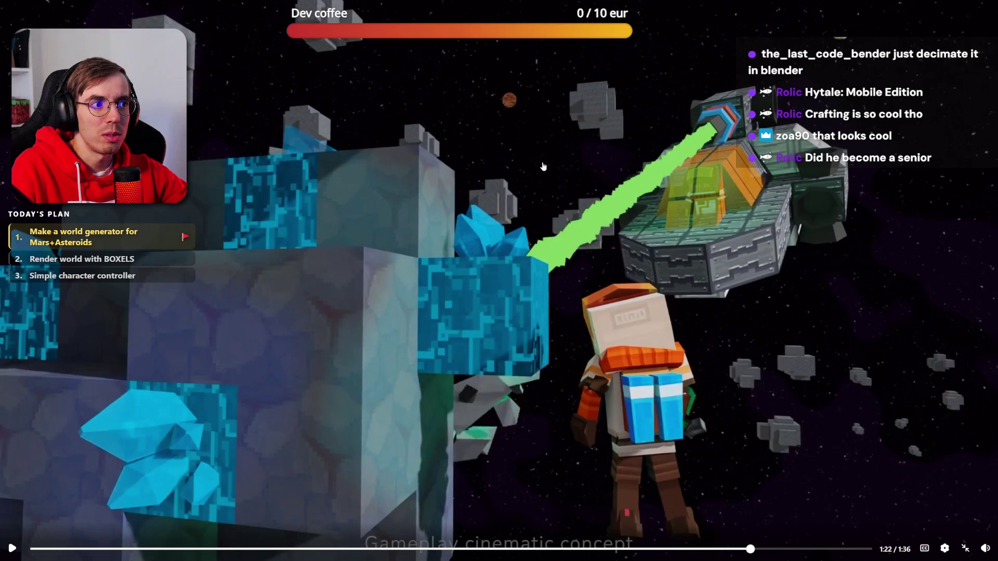
pyautogui.click(966, 548)
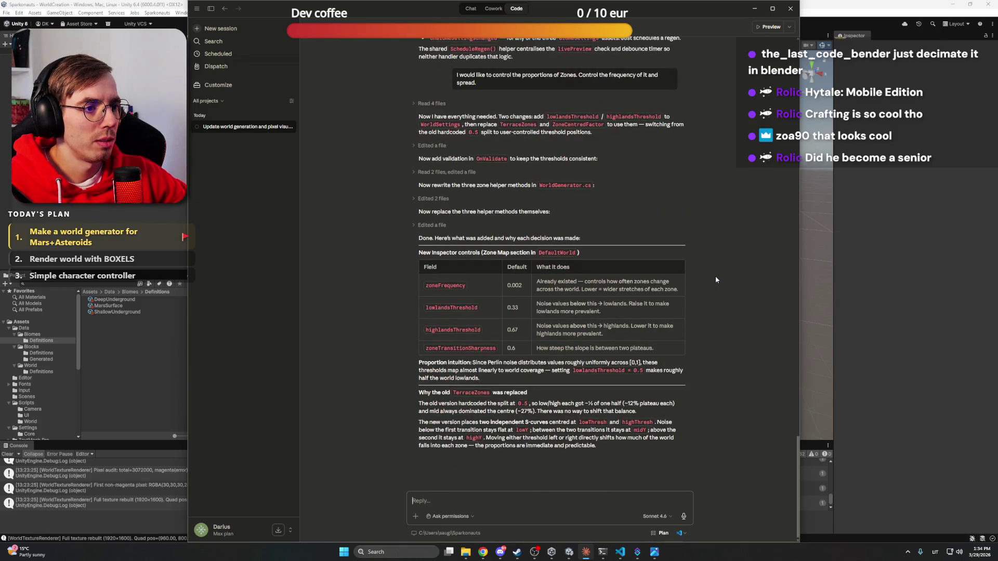
# Switch from Claude back to Unity and enter Play mode to test the new zone settings
pyautogui.hotkey('alt', 'Tab')
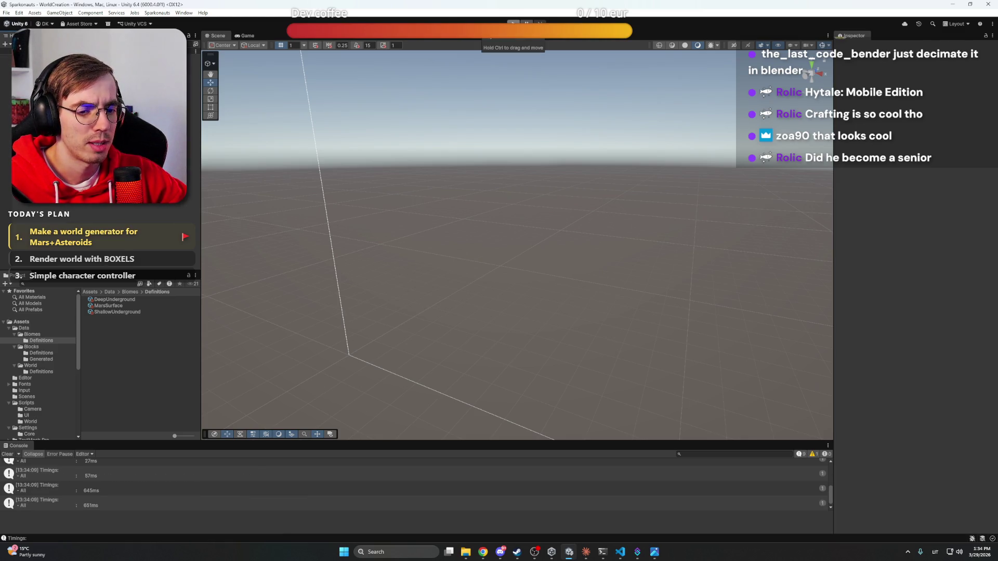
pyautogui.click(513, 23)
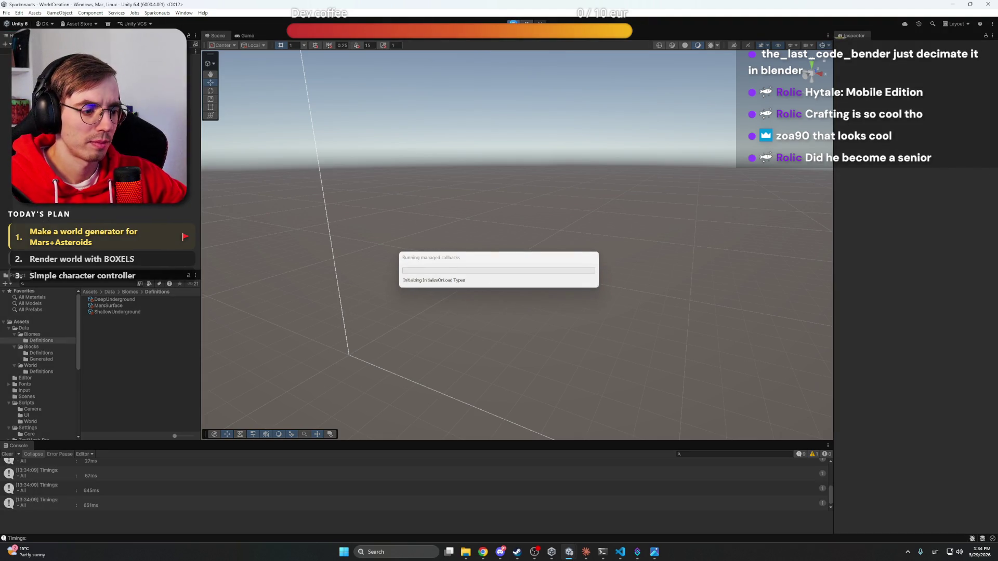
# Close the stray astronaut image viewer, zoom over the Mars terrain layers, and select WorldGenerator in the Hierarchy
pyautogui.hotkey('alt', 'Tab')
pyautogui.click(864, 55)
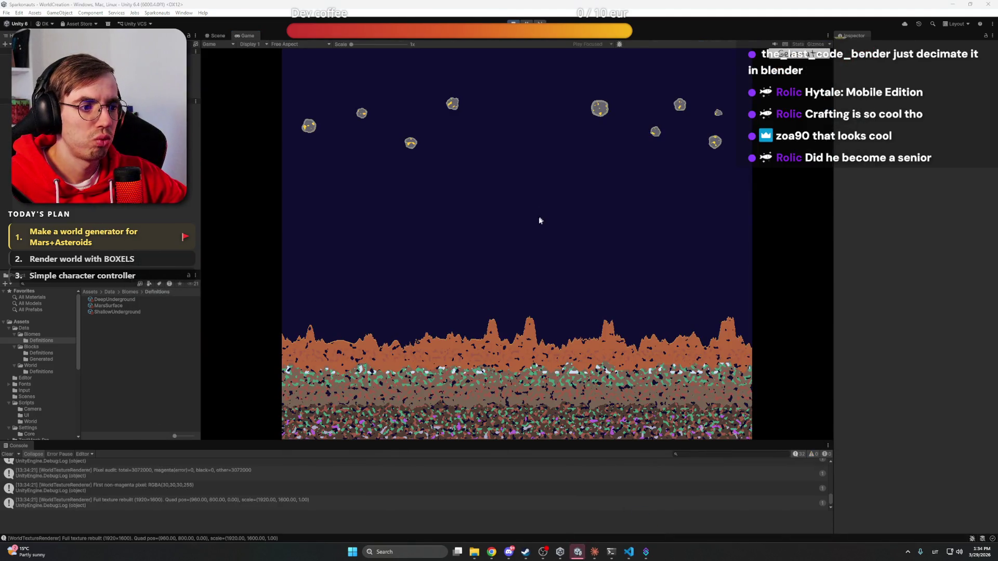
pyautogui.scroll(5, 517, 338)
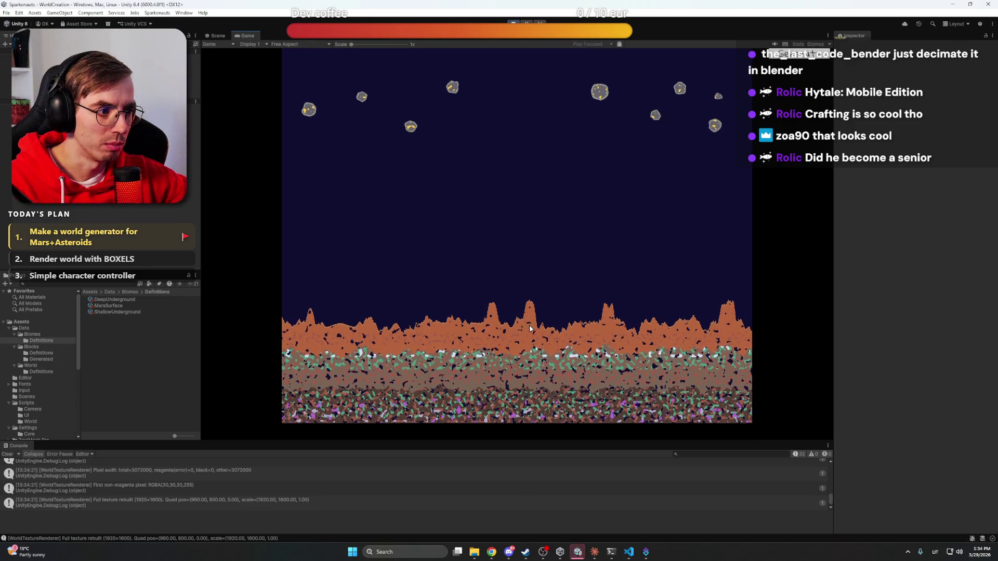
pyautogui.scroll(-3, 528, 288)
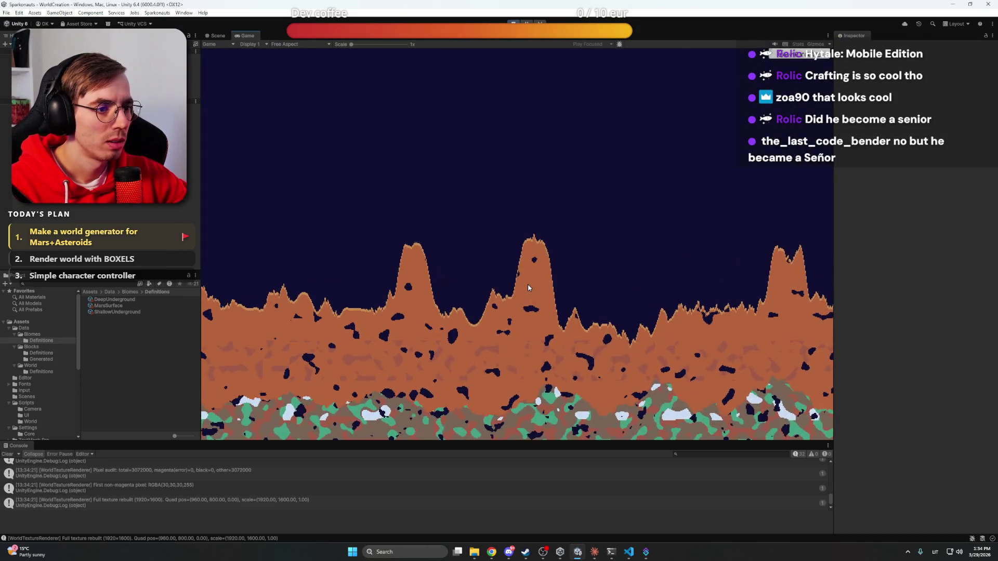
pyautogui.scroll(-5, 527, 285)
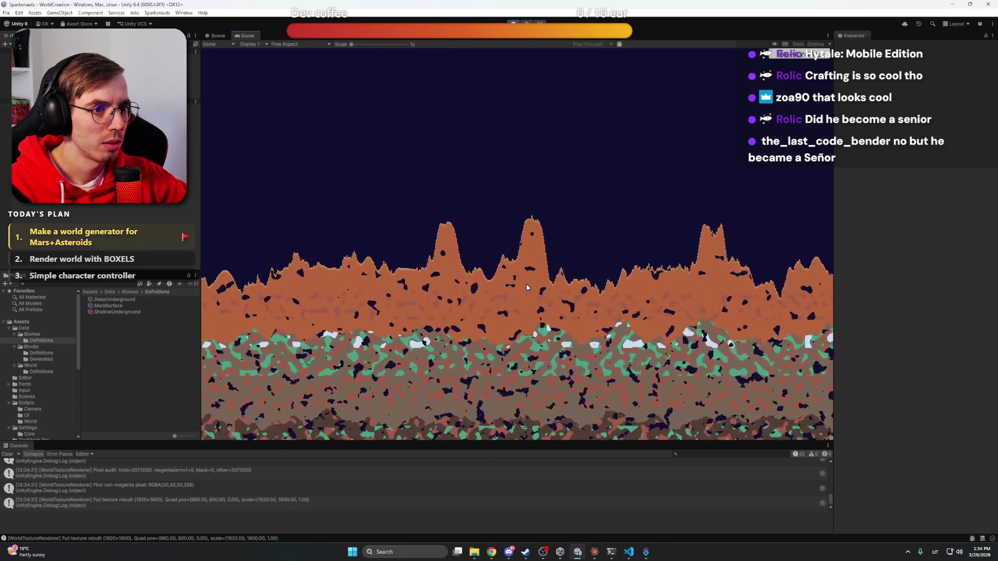
pyautogui.scroll(5, 525, 285)
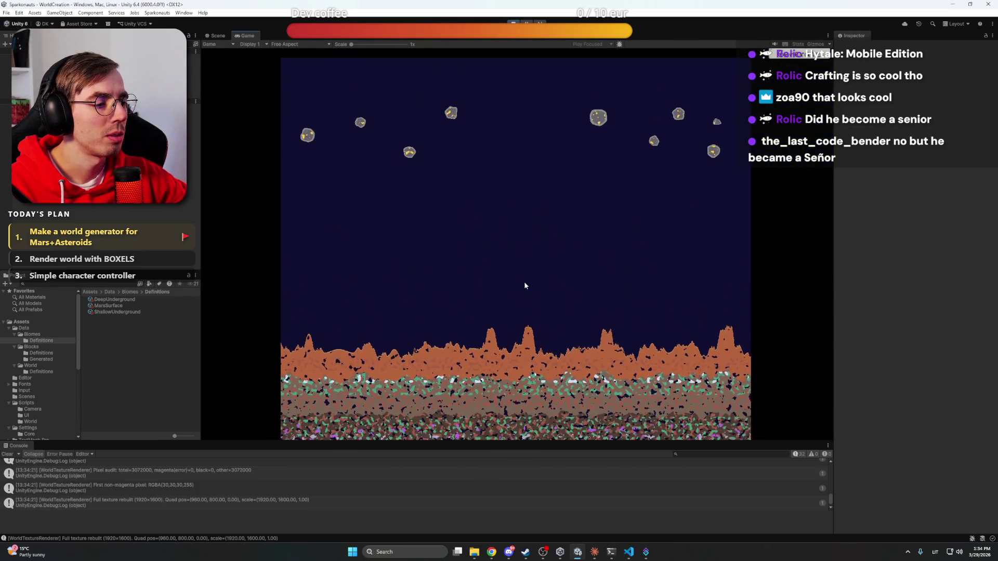
pyautogui.click(42, 69)
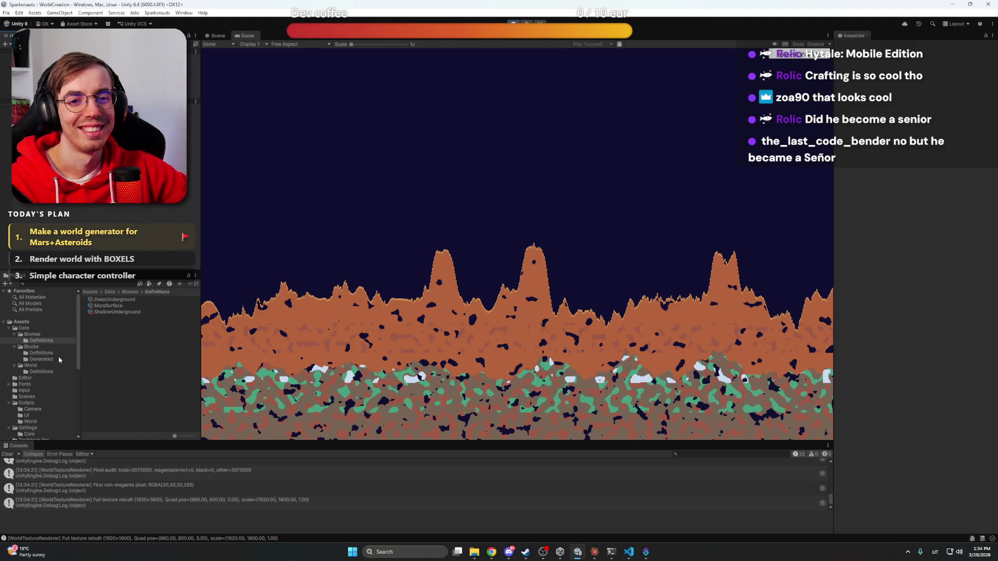
# Browse Scripts and Scripts/World in the Project panel, then open Data/World/Definitions
pyautogui.scroll(-5, 49, 373)
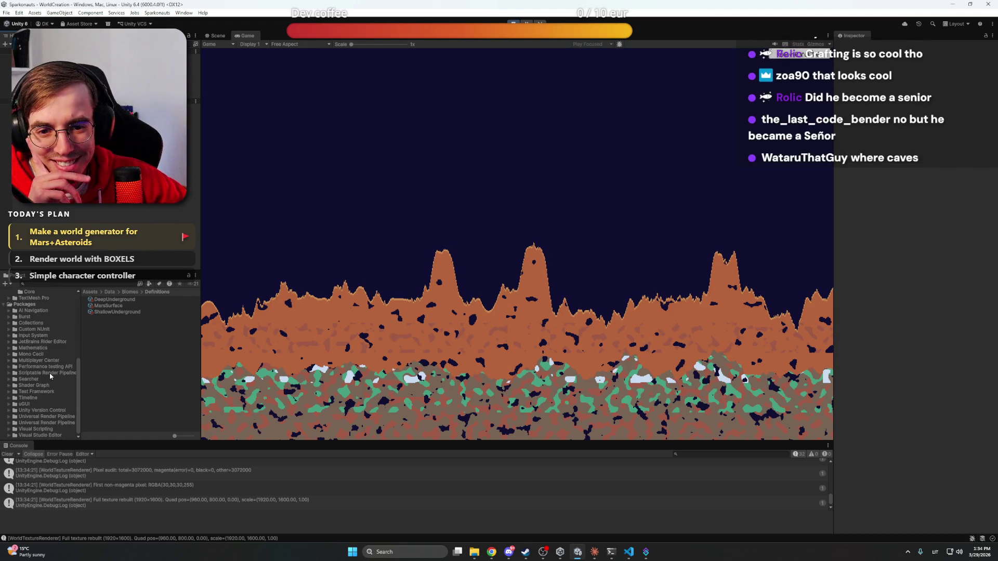
pyautogui.scroll(3, 44, 394)
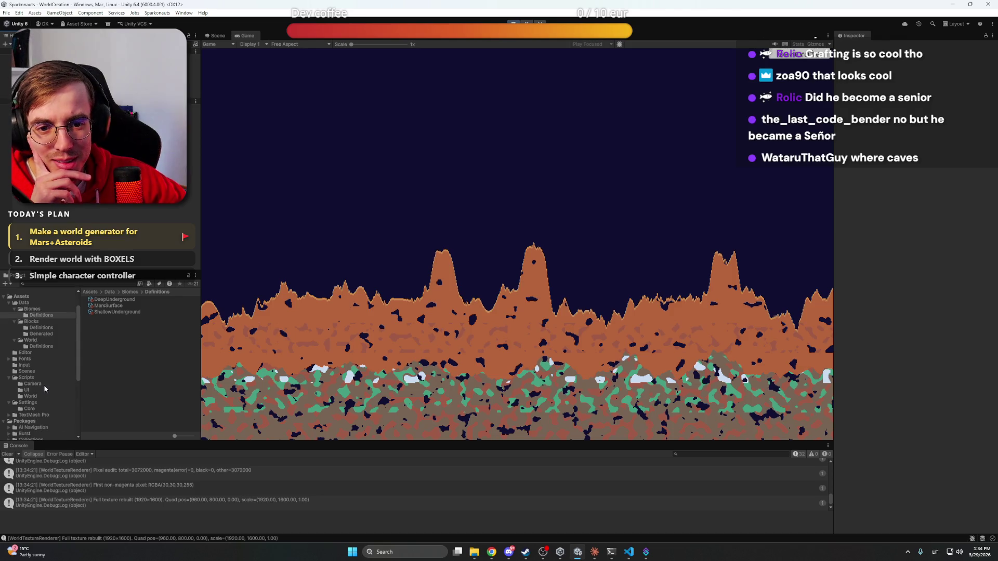
pyautogui.click(36, 397)
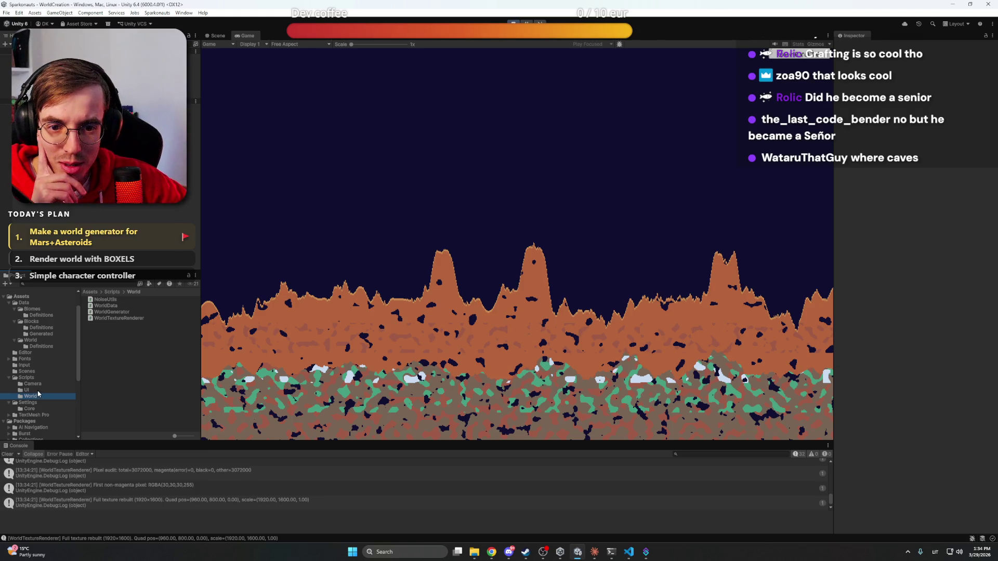
pyautogui.click(39, 379)
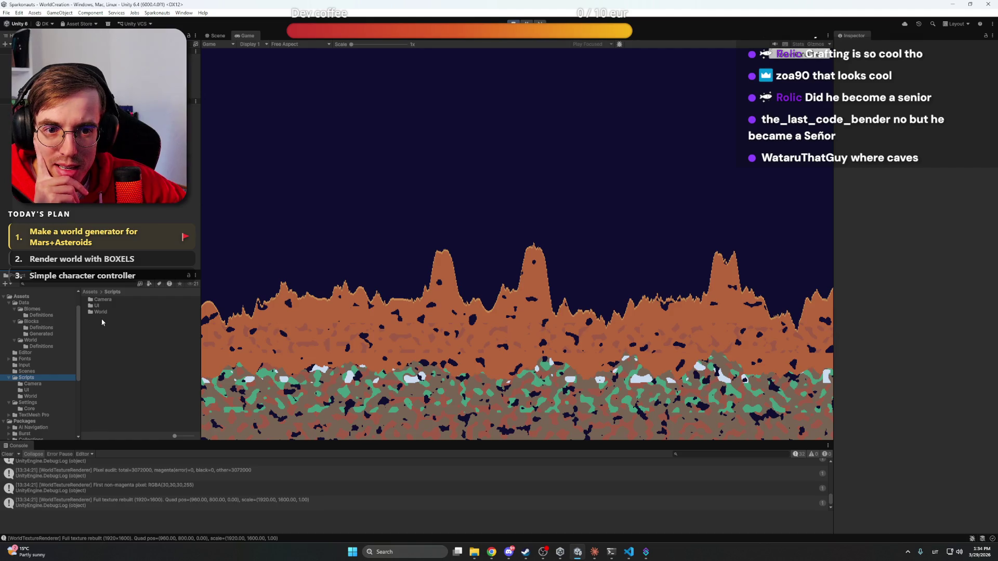
pyautogui.scroll(2, 47, 340)
pyautogui.click(42, 372)
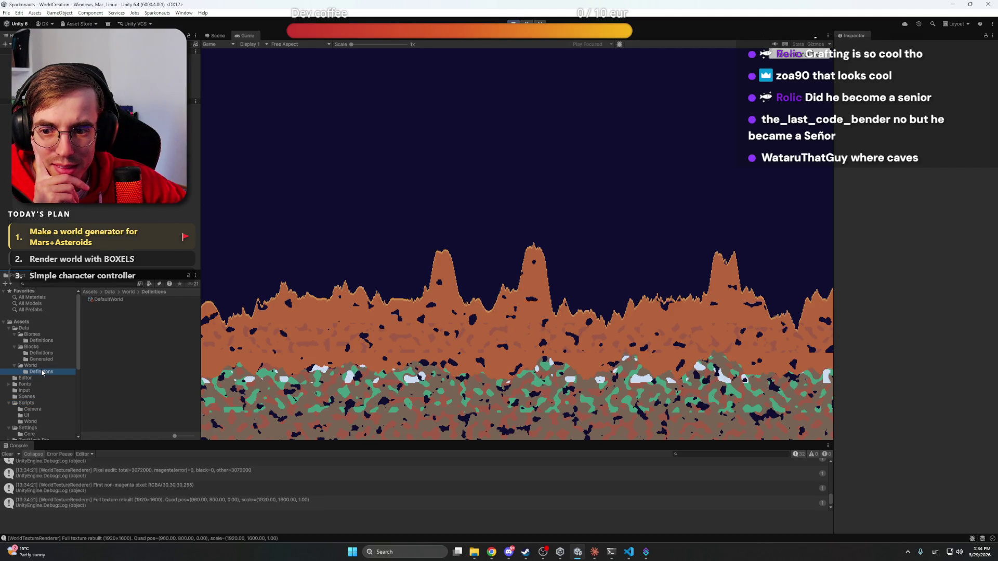
# Pan toward the deeper layers, then show DefaultWorld in the Inspector with Zone Frequency 0.01 and thresholds 0.33/0.67
pyautogui.press('s')
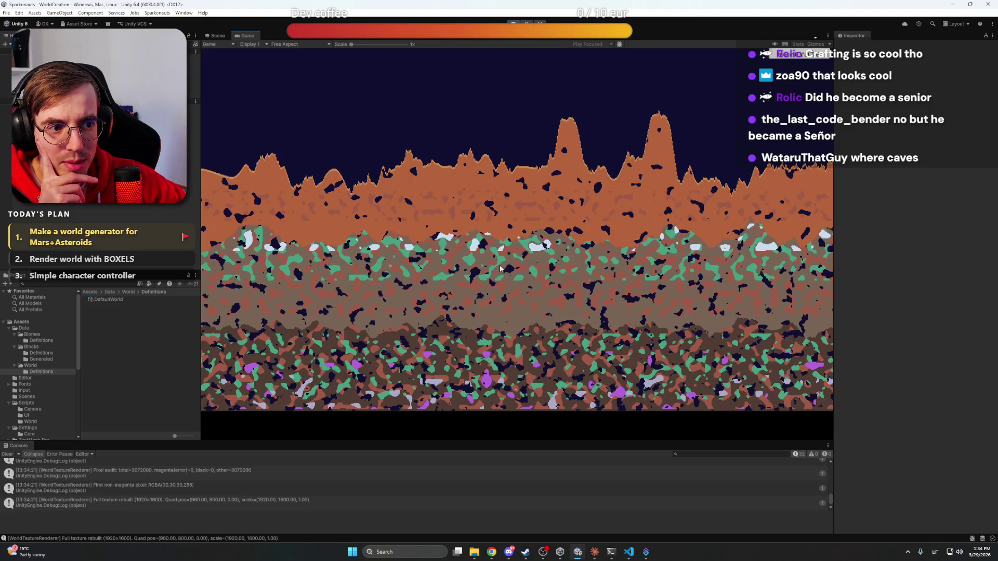
pyautogui.scroll(3, 499, 283)
pyautogui.scroll(3, 474, 276)
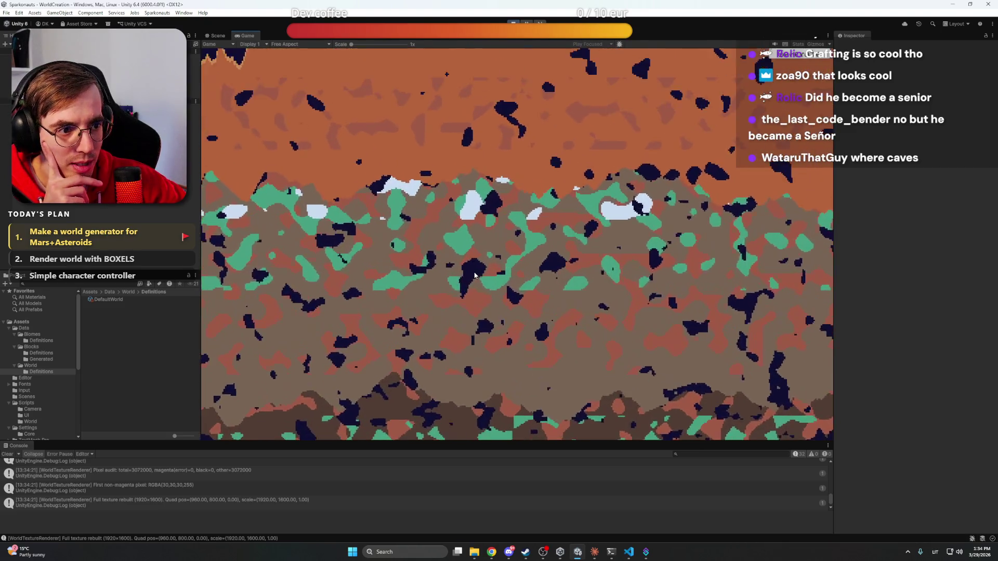
pyautogui.scroll(-6, 474, 275)
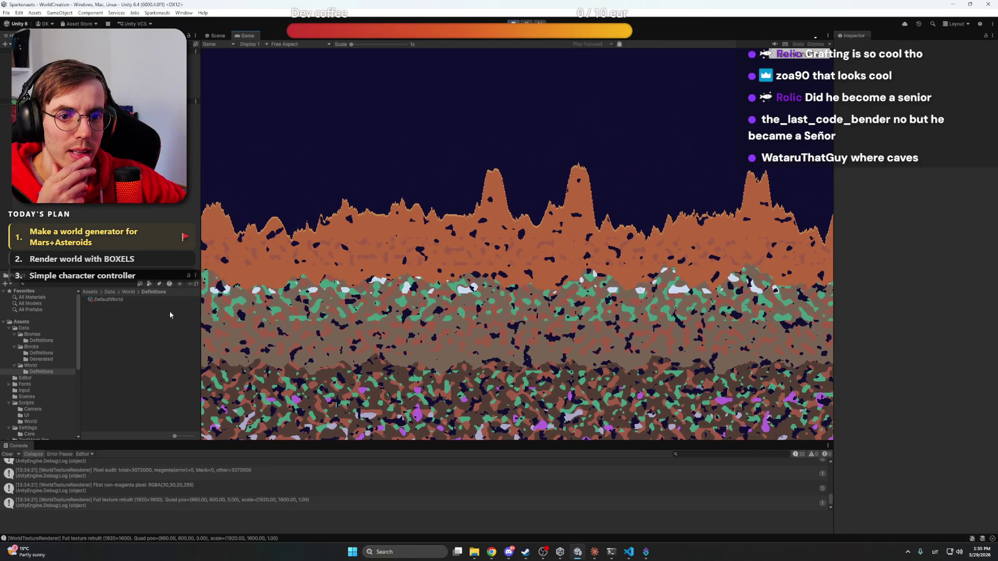
pyautogui.click(131, 299)
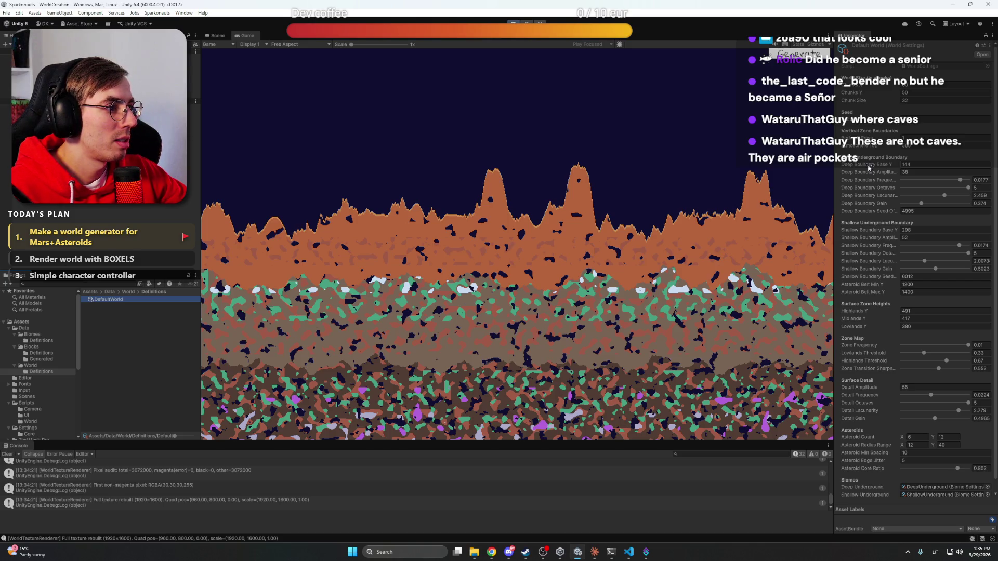
# Scrub Deep Boundary Base Y down to 132 and Shallow Boundary Base Y up to 303
pyautogui.click(667, 230)
pyautogui.scroll(-3, 650, 220)
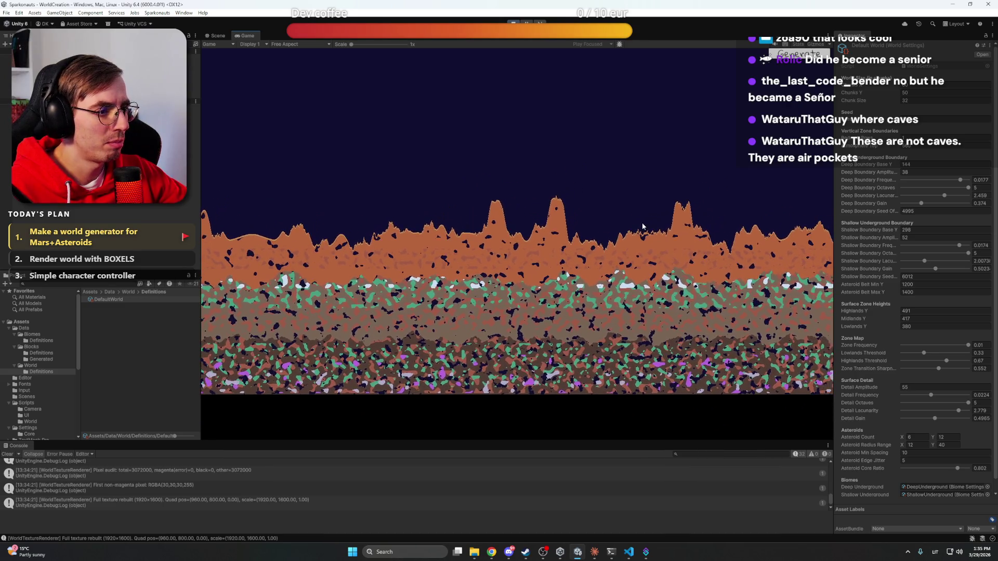
pyautogui.moveTo(869, 165); pyautogui.dragTo(865, 168)
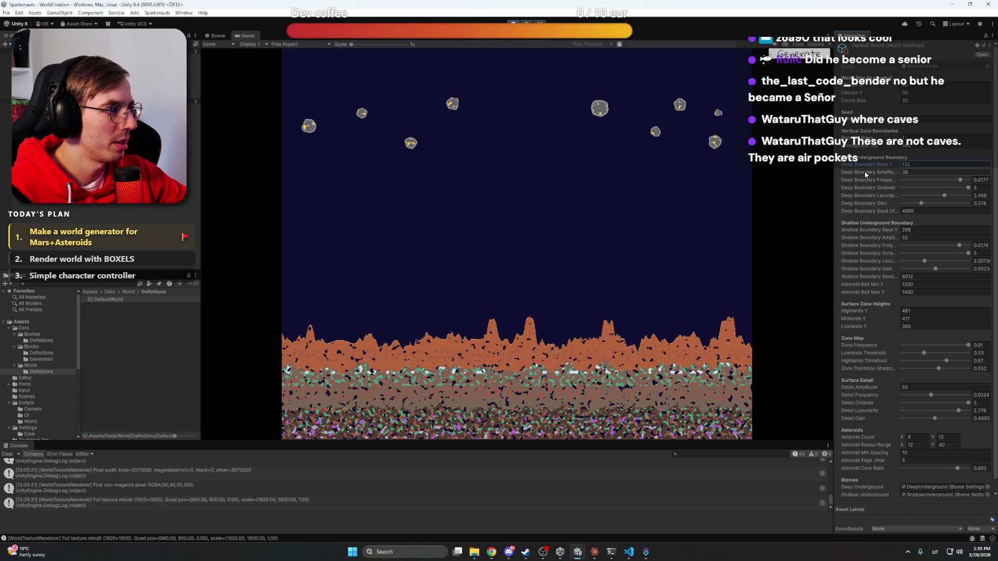
pyautogui.click(867, 233)
pyautogui.moveTo(868, 233); pyautogui.dragTo(871, 232)
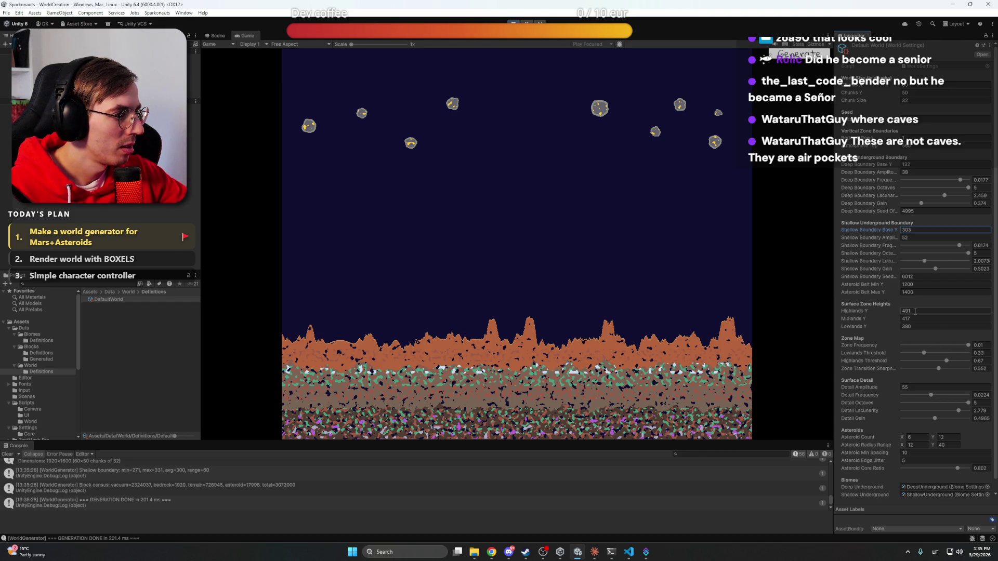
# Set Midlands Y to 420 and Highlands Y to 470, then lower the Zone Frequency slider
pyautogui.click(926, 318)
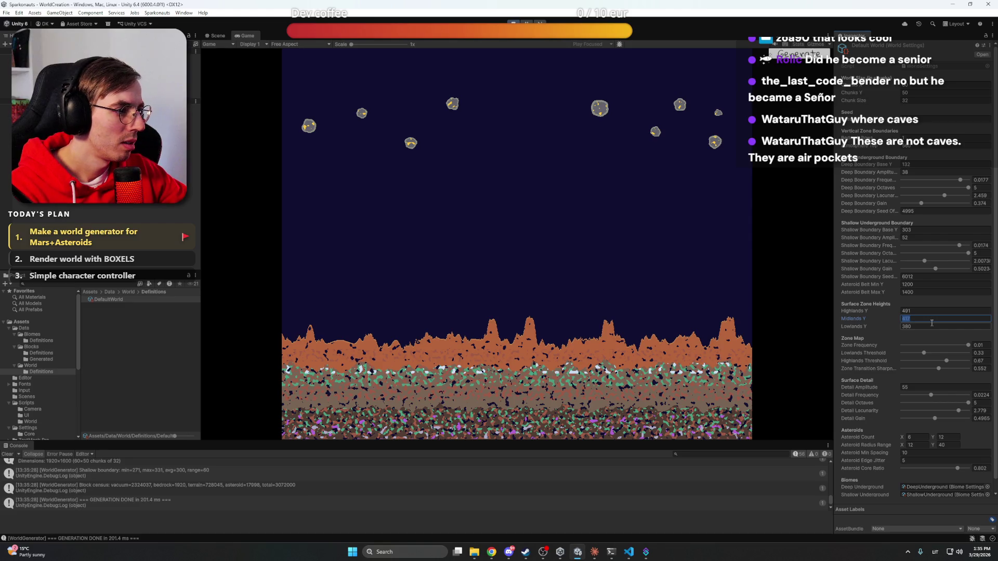
pyautogui.write('420')
pyautogui.press('Return')
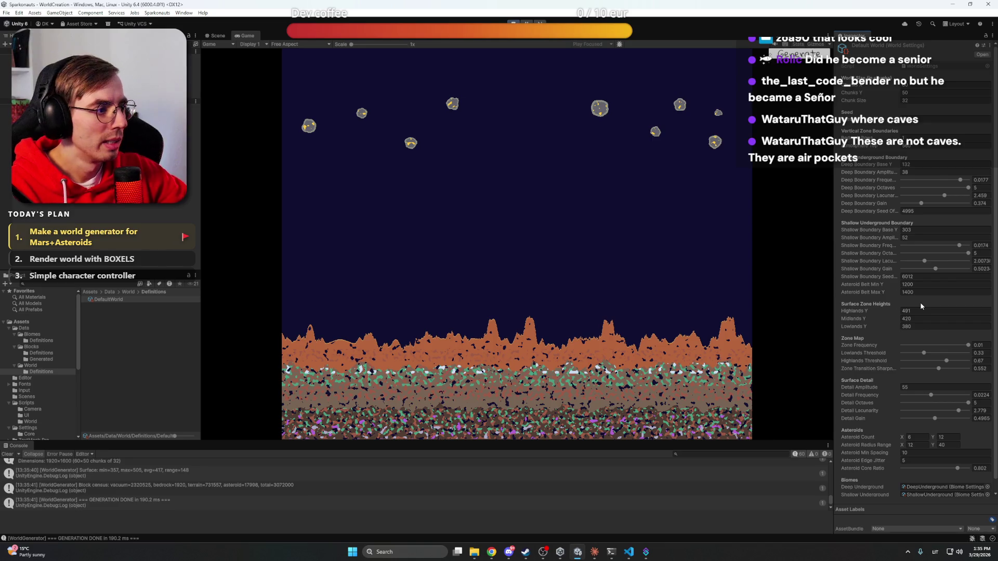
pyautogui.click(881, 310)
pyautogui.write('460')
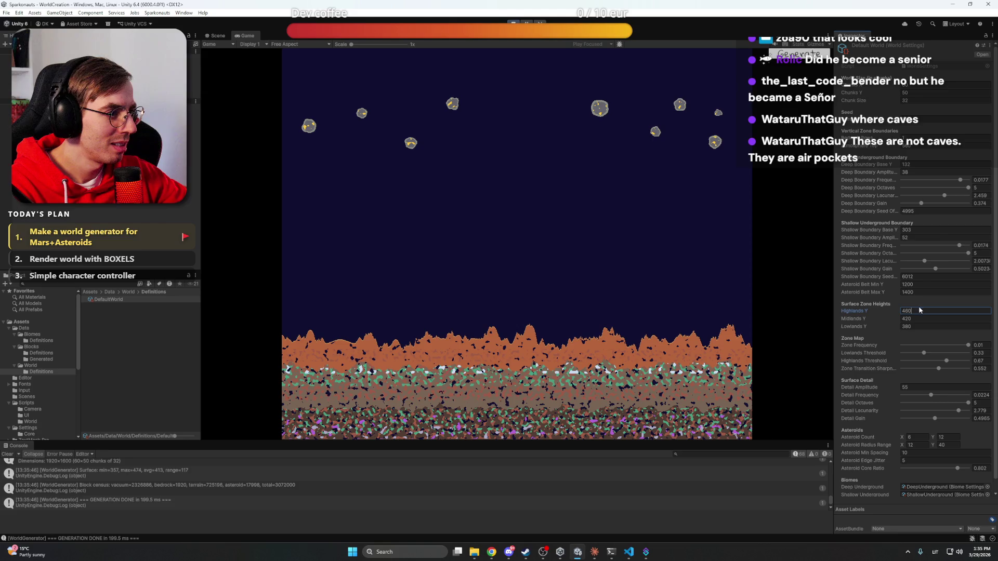
pyautogui.write('7')
pyautogui.press('Return')
pyautogui.click(916, 326)
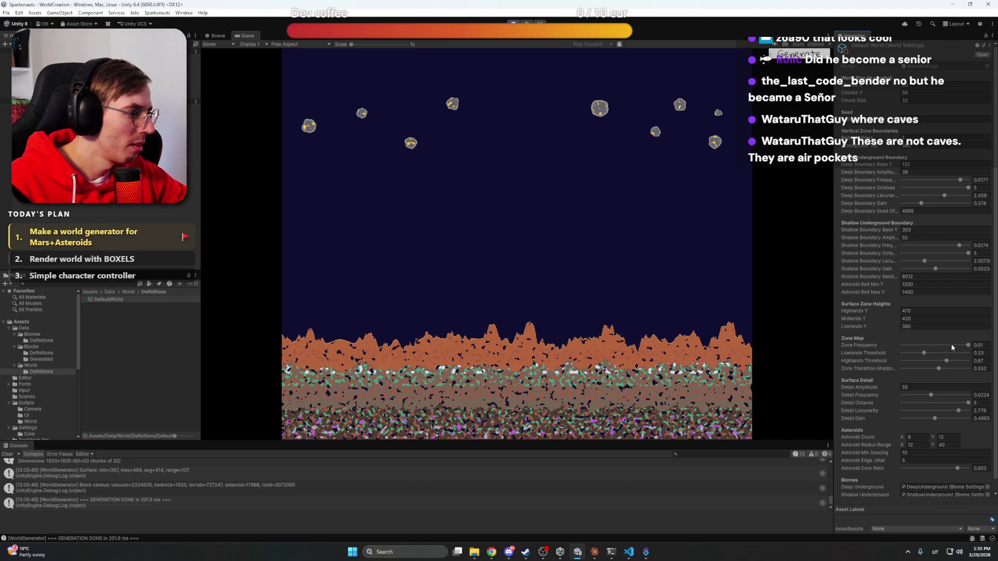
pyautogui.moveTo(968, 346)
pyautogui.mouseDown()
pyautogui.moveTo(905, 347)
pyautogui.moveTo(975, 348)
pyautogui.moveTo(902, 356)
pyautogui.moveTo(970, 356)
pyautogui.moveTo(910, 355)
pyautogui.moveTo(921, 355)
pyautogui.mouseUp()
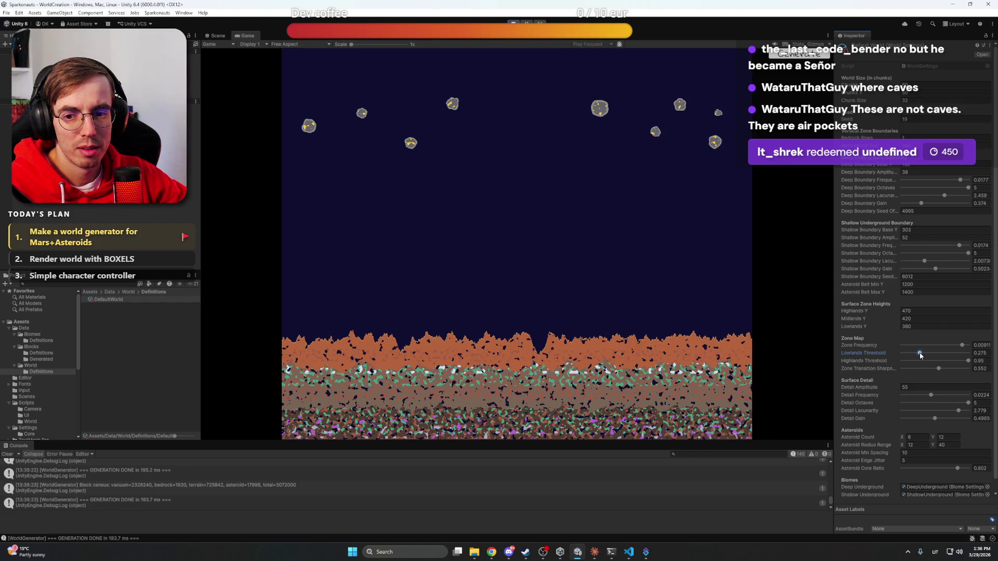
# Raise Lowlands Threshold to 0.365 and lower Zone Frequency to 0.0071, keeping Detail Amplitude at 55
pyautogui.click(921, 354)
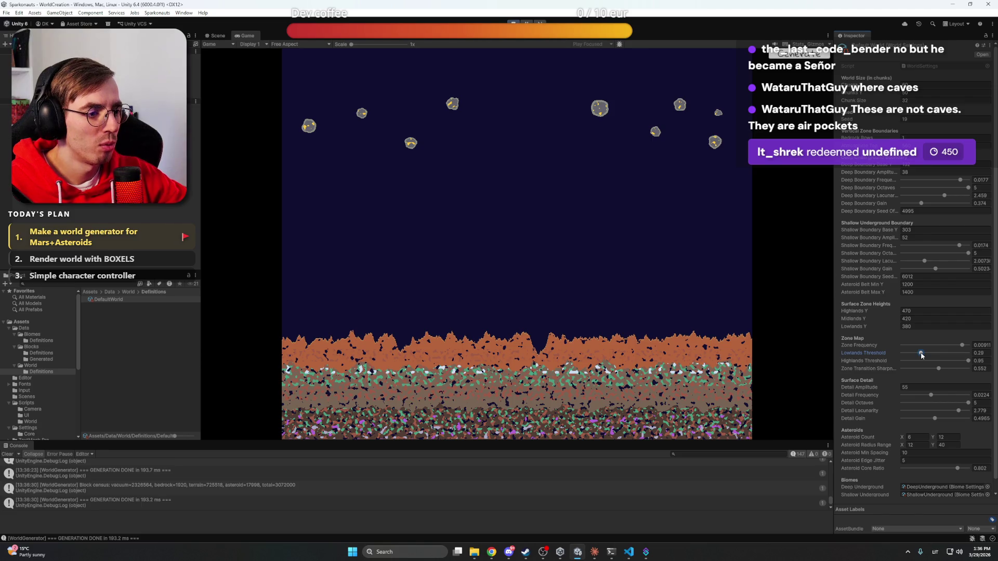
pyautogui.moveTo(921, 355)
pyautogui.mouseDown()
pyautogui.moveTo(965, 362)
pyautogui.moveTo(892, 371)
pyautogui.moveTo(970, 371)
pyautogui.moveTo(951, 372)
pyautogui.mouseUp()
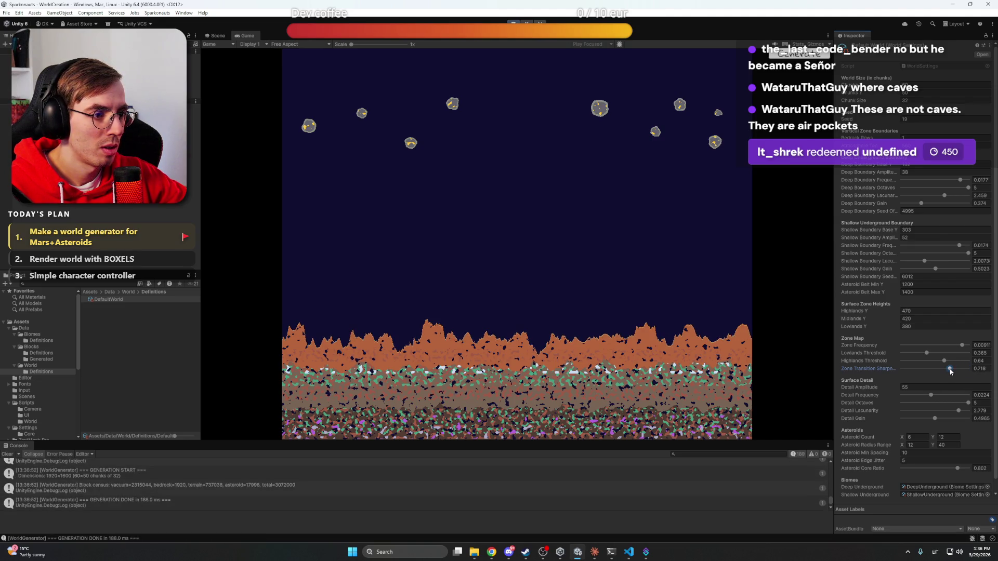
pyautogui.moveTo(963, 346); pyautogui.dragTo(949, 347)
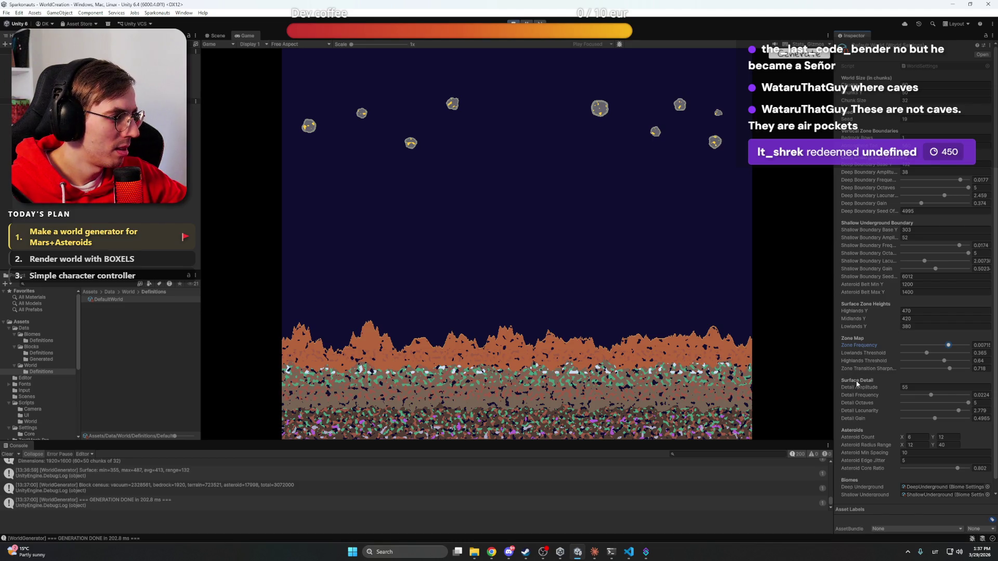
pyautogui.click(885, 388)
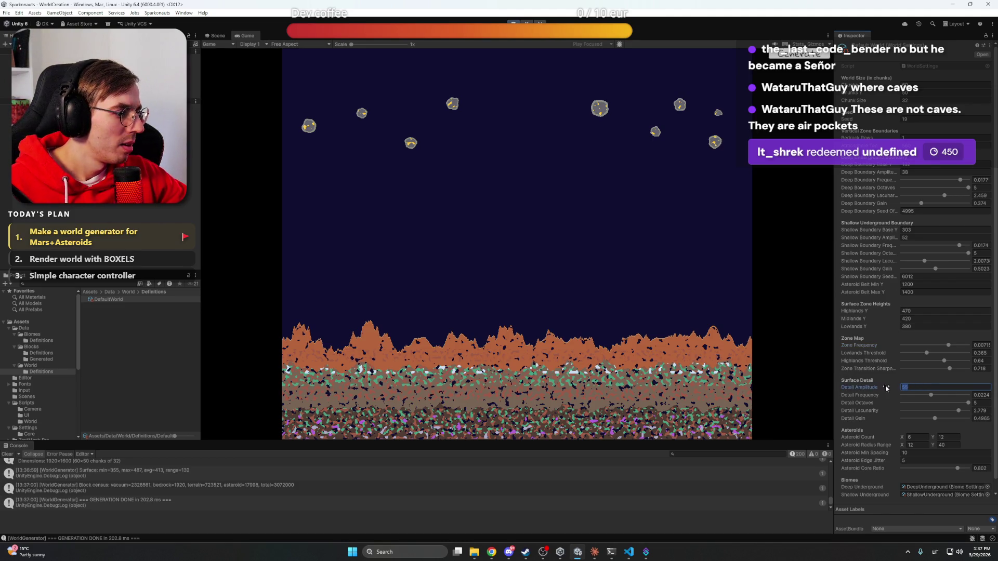
pyautogui.press('Return')
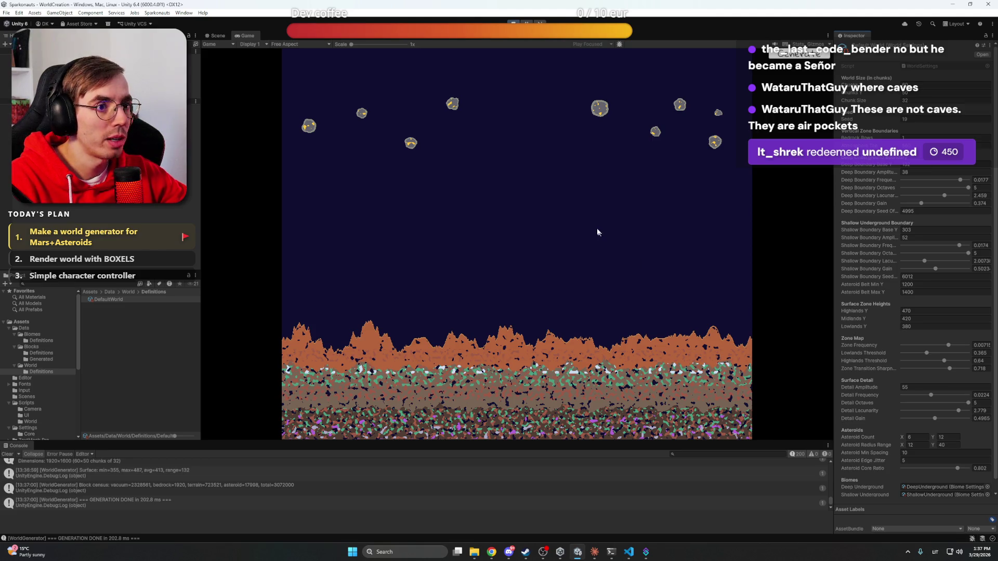
# Select the MarsSurface biome in Biomes/Definitions and set its Cave Frequency to about 0.079
pyautogui.click(45, 365)
pyautogui.click(47, 353)
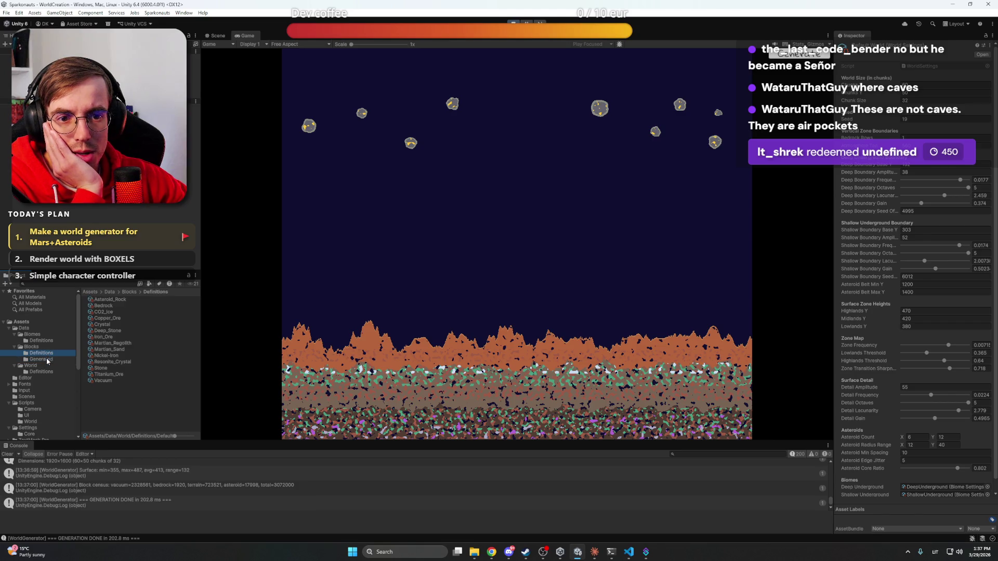
pyautogui.click(53, 342)
pyautogui.click(124, 306)
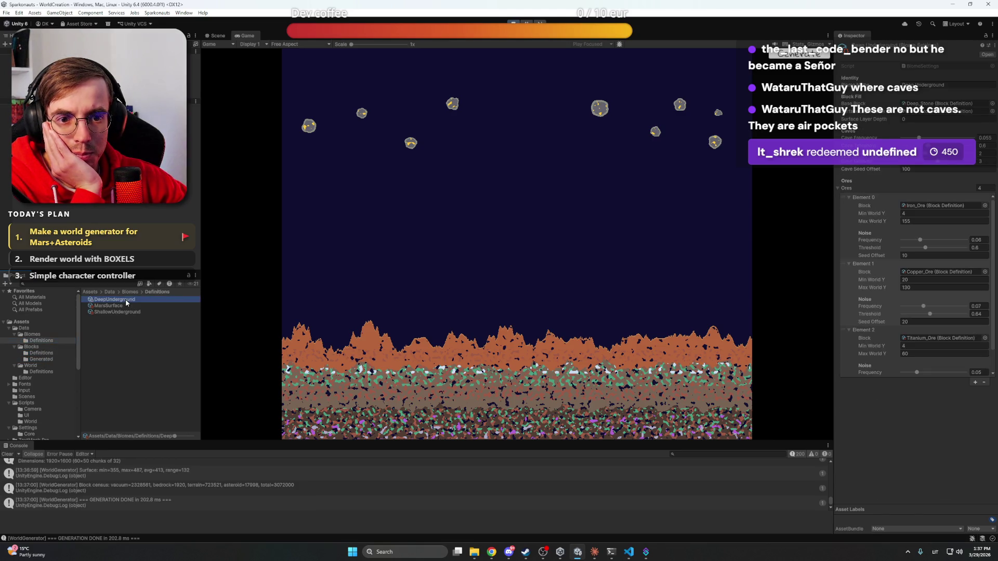
pyautogui.click(508, 357)
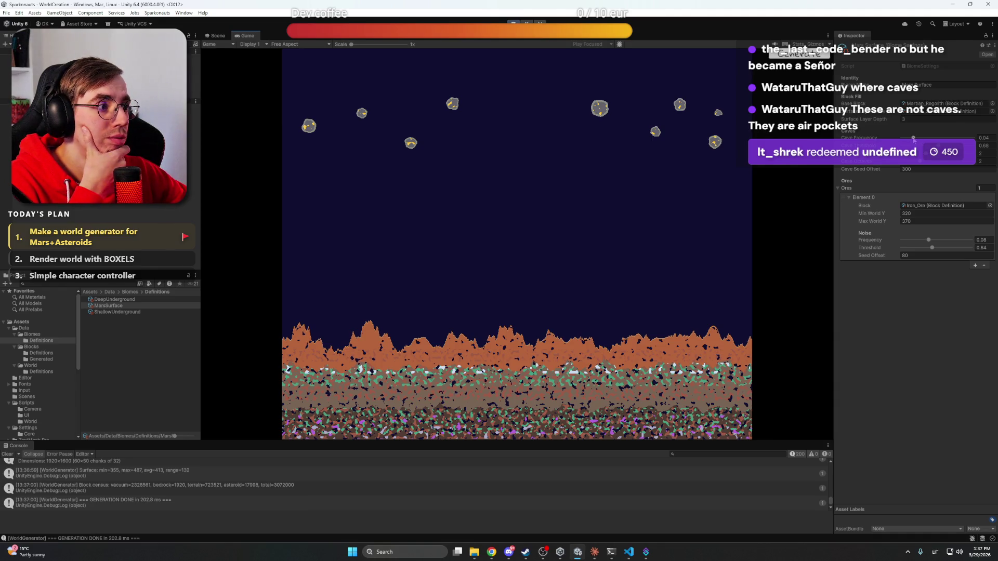
pyautogui.moveTo(913, 139); pyautogui.dragTo(929, 140)
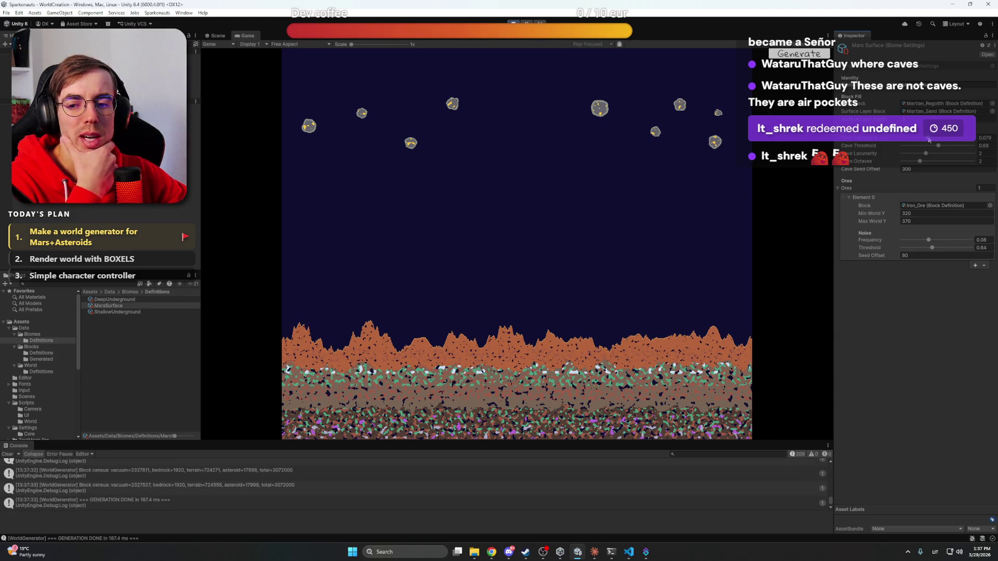
# Make CO2_Ice the block for the MarsSurface biome's first ore (Element 0)
pyautogui.click(838, 188)
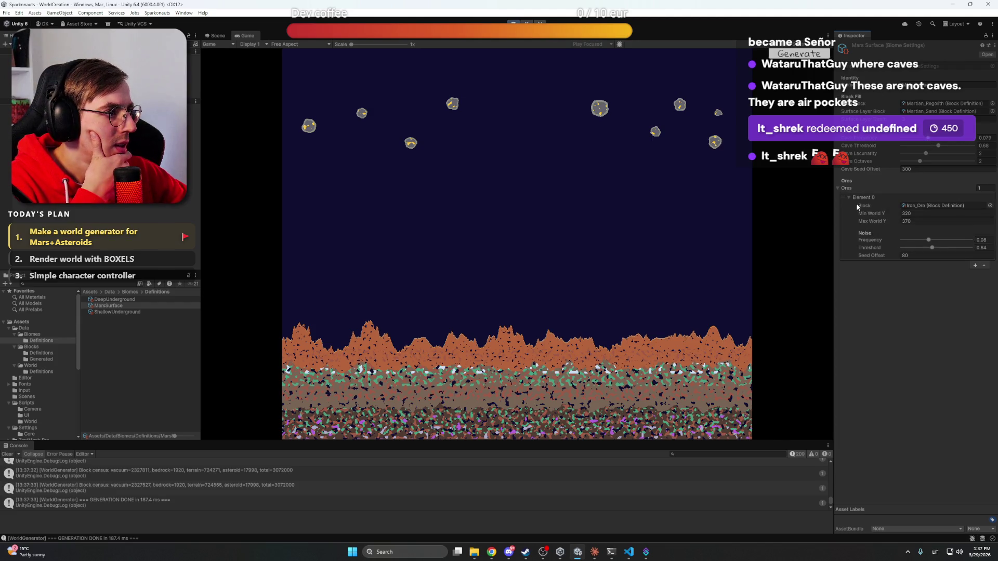
pyautogui.click(839, 191)
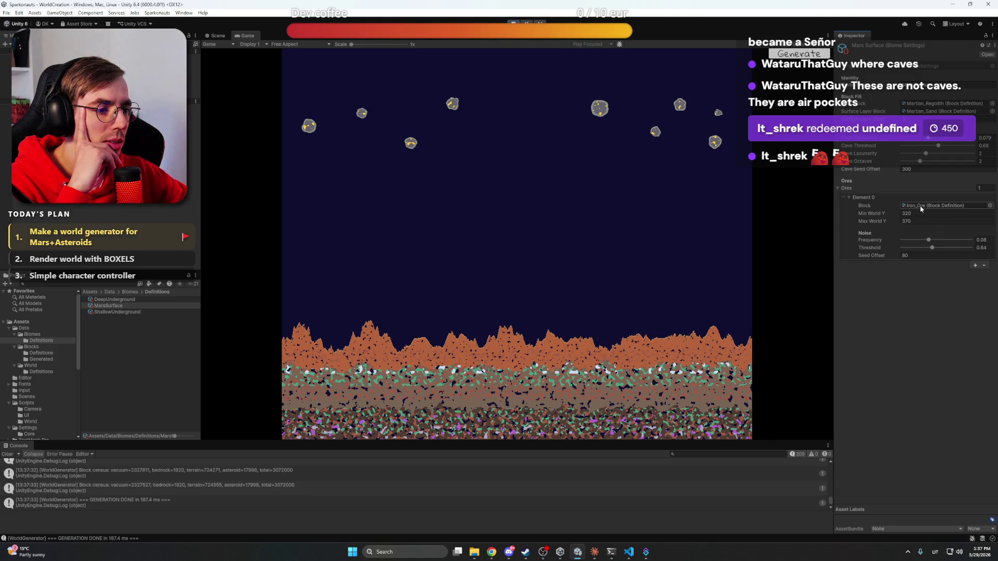
pyautogui.click(991, 205)
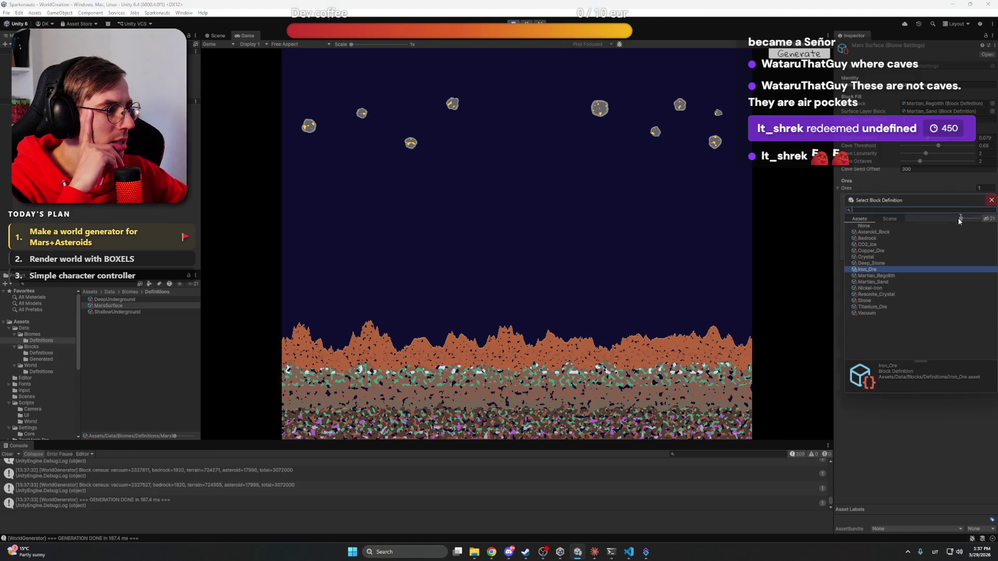
pyautogui.doubleClick(877, 245)
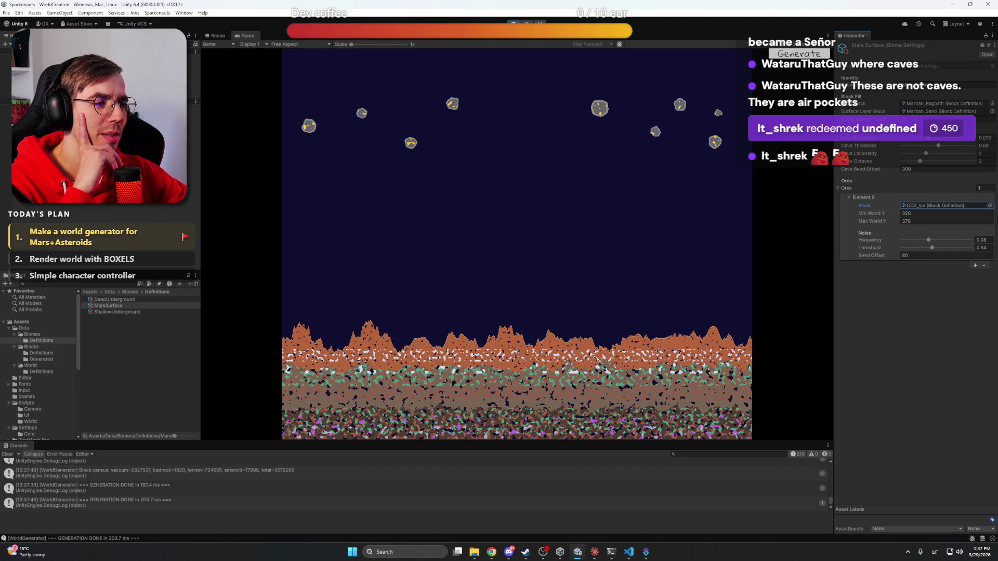
# Set the CO2_Ice ore to heights 298–403, noise frequency 0.09 and threshold 0.804
pyautogui.moveTo(875, 216); pyautogui.dragTo(865, 216)
pyautogui.click(874, 221)
pyautogui.write('424')
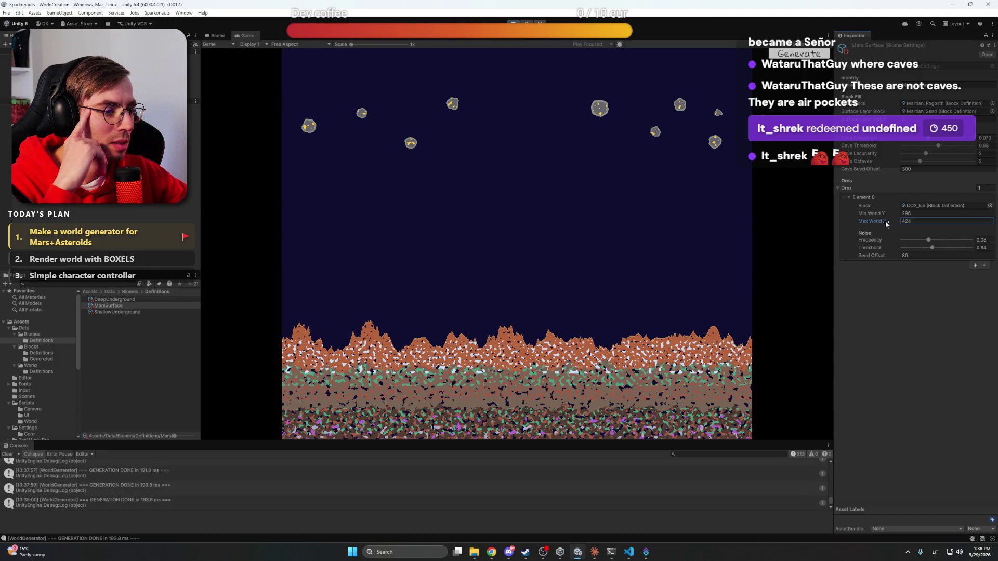
pyautogui.moveTo(884, 221); pyautogui.dragTo(877, 222)
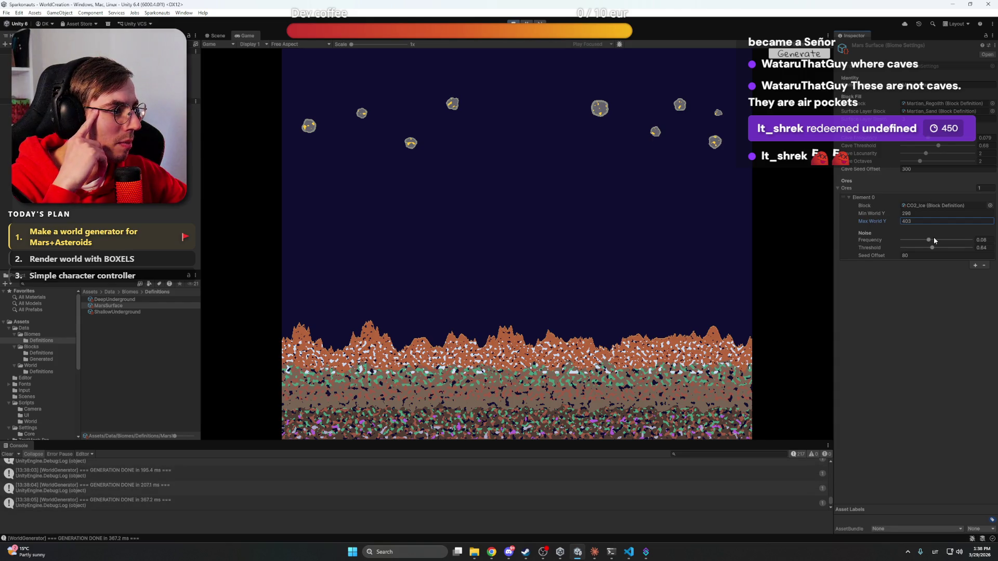
pyautogui.moveTo(929, 240); pyautogui.dragTo(909, 243)
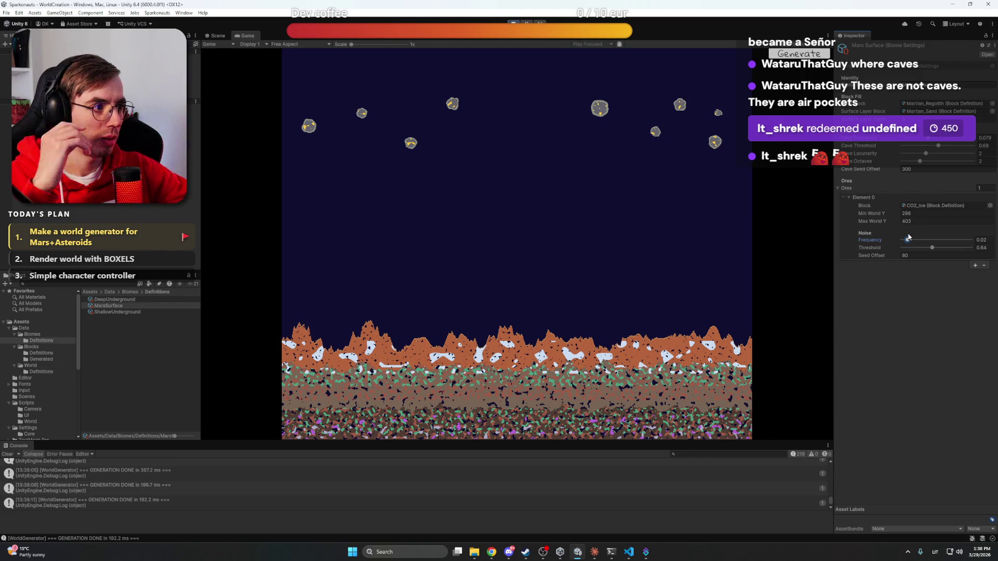
pyautogui.moveTo(911, 242); pyautogui.dragTo(954, 251)
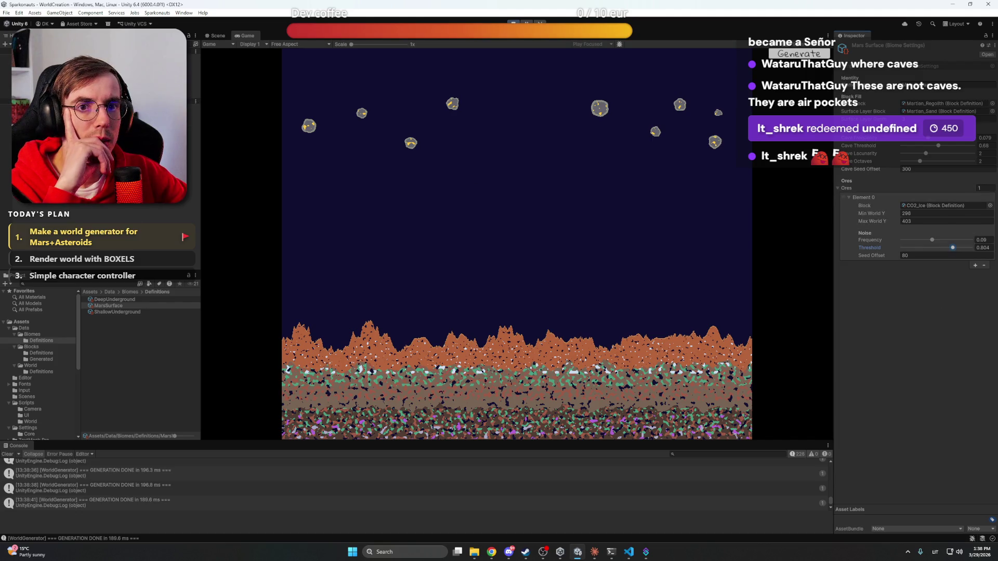
# Select ShallowUnderground and span its CO2_Ice ore from height 144 to 336, retuning its noise sliders
pyautogui.click(117, 312)
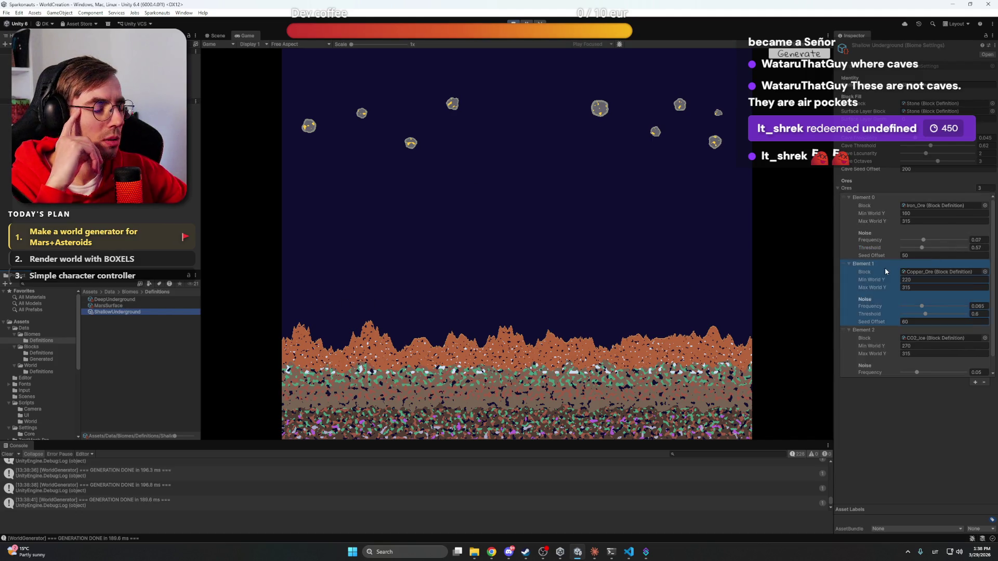
pyautogui.click(914, 221)
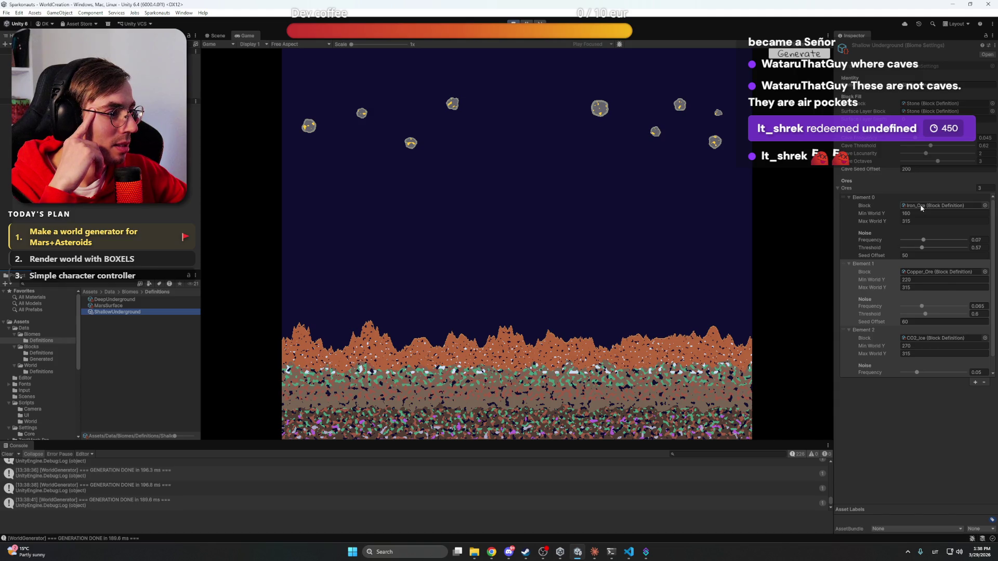
pyautogui.click(930, 274)
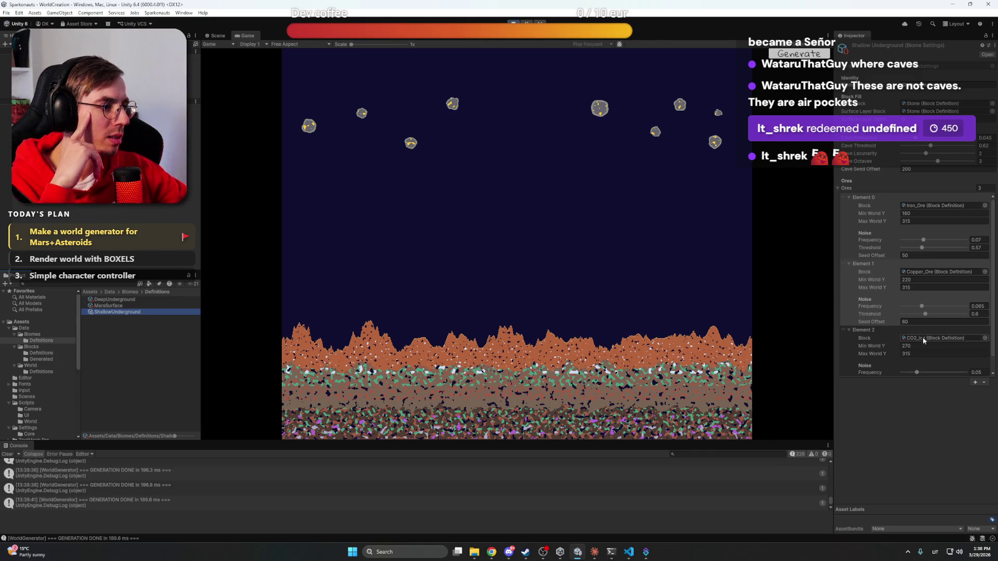
pyautogui.scroll(-1, 923, 375)
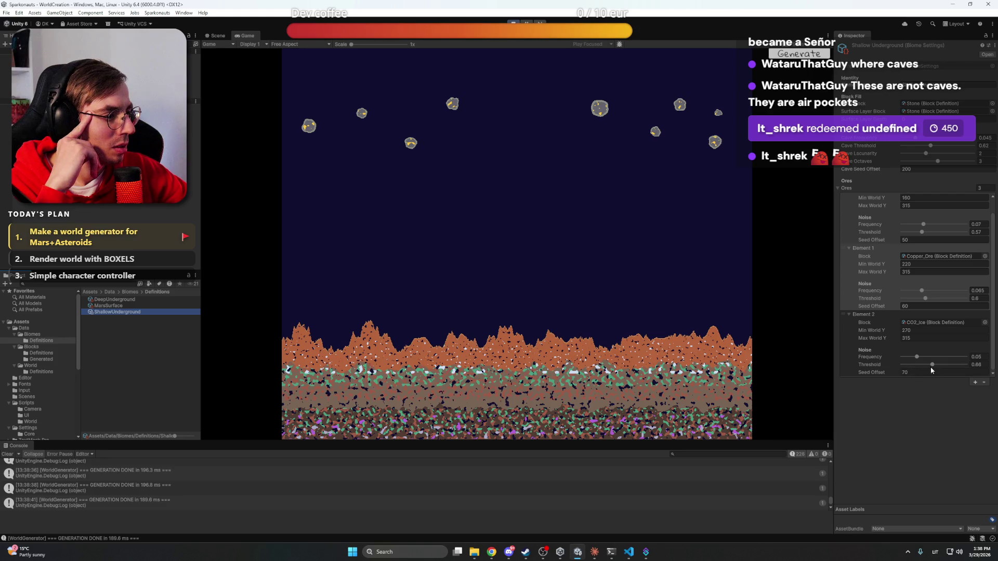
pyautogui.moveTo(932, 368); pyautogui.dragTo(948, 365)
pyautogui.moveTo(882, 337); pyautogui.dragTo(861, 333)
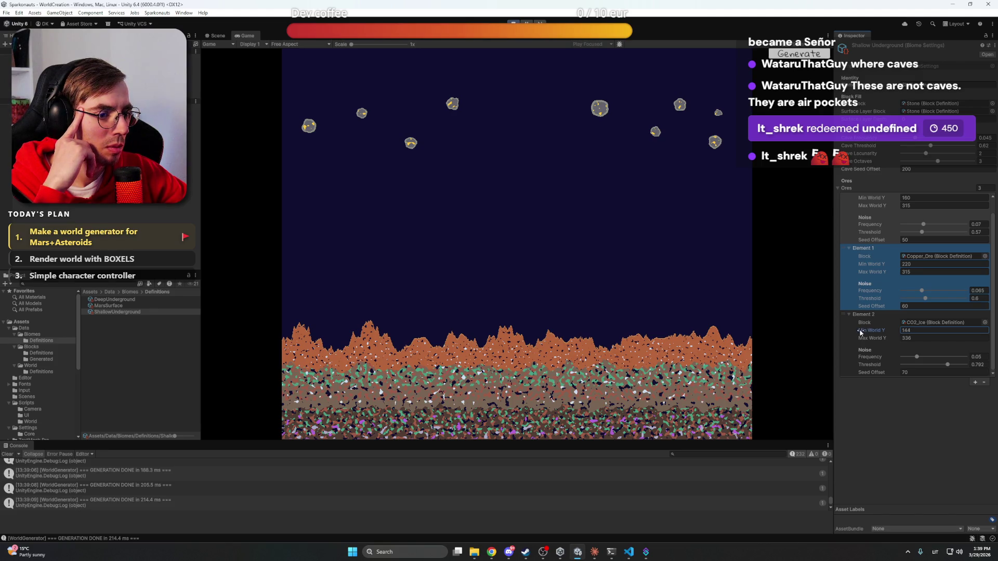
pyautogui.moveTo(927, 358)
pyautogui.mouseDown()
pyautogui.moveTo(910, 358)
pyautogui.moveTo(965, 367)
pyautogui.mouseUp()
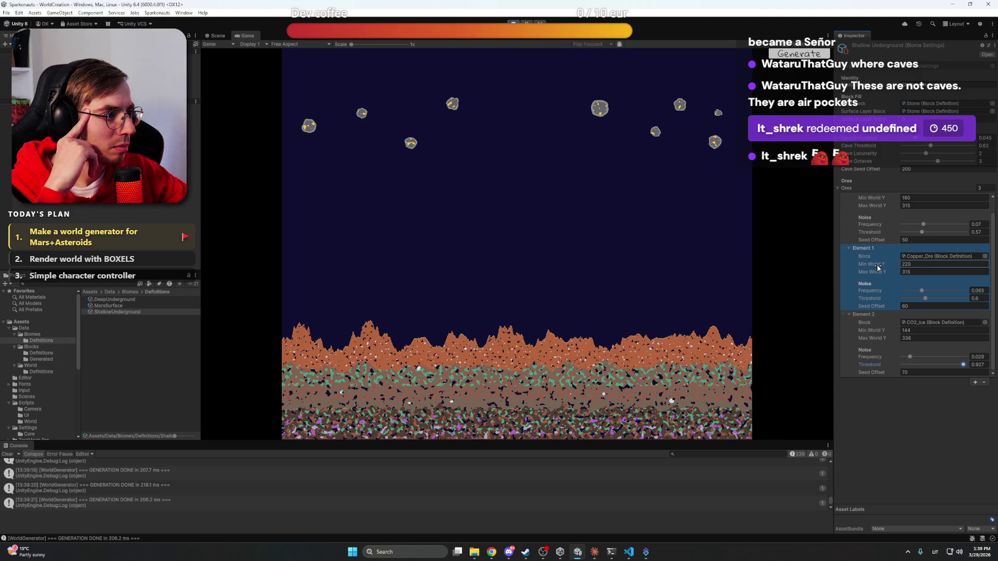
# Set copper's minimum height to 231, lower iron's minimum height, and raise both ores' noise frequency
pyautogui.moveTo(880, 267); pyautogui.dragTo(884, 268)
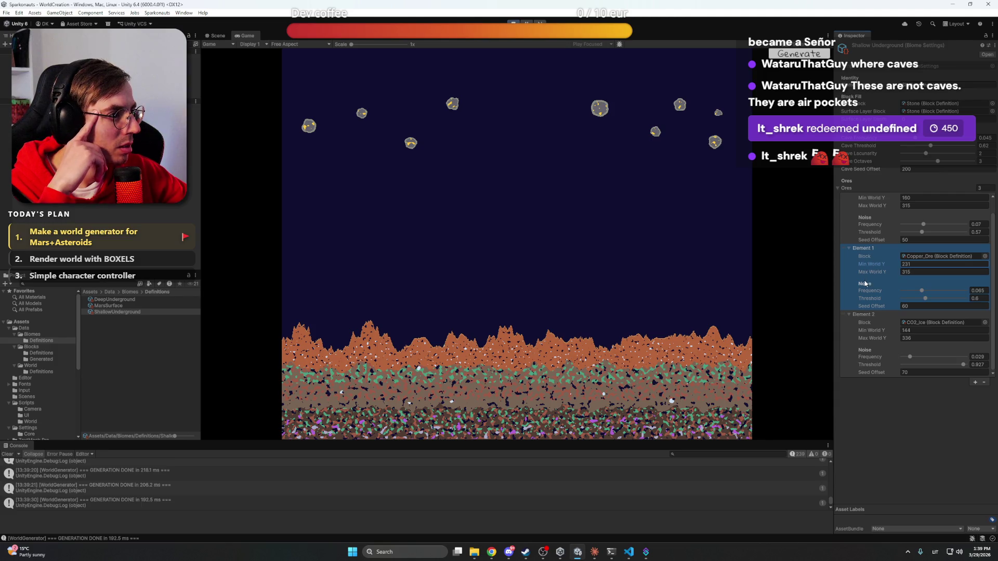
pyautogui.scroll(1, 872, 255)
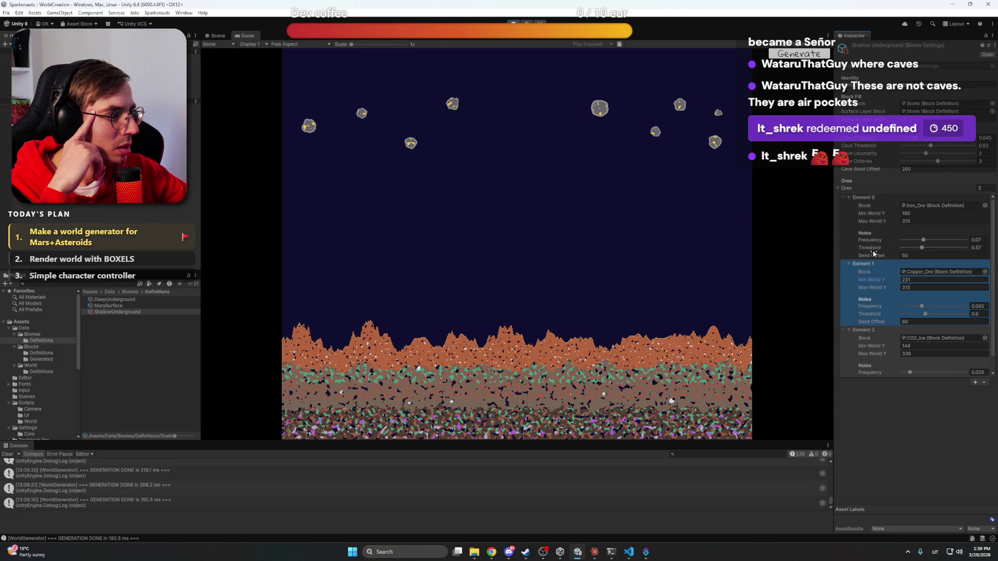
pyautogui.moveTo(872, 218); pyautogui.dragTo(860, 215)
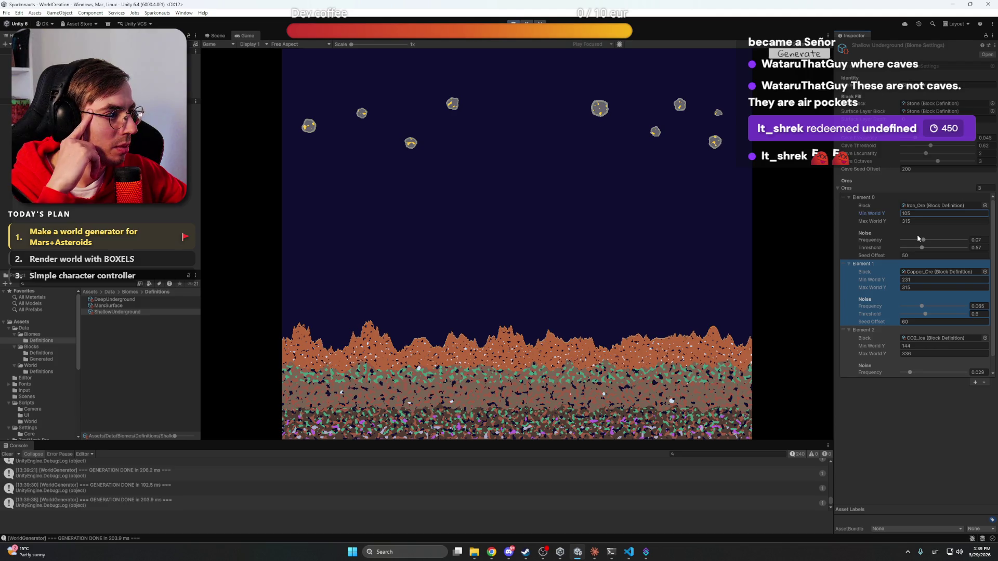
pyautogui.moveTo(924, 242); pyautogui.dragTo(948, 242)
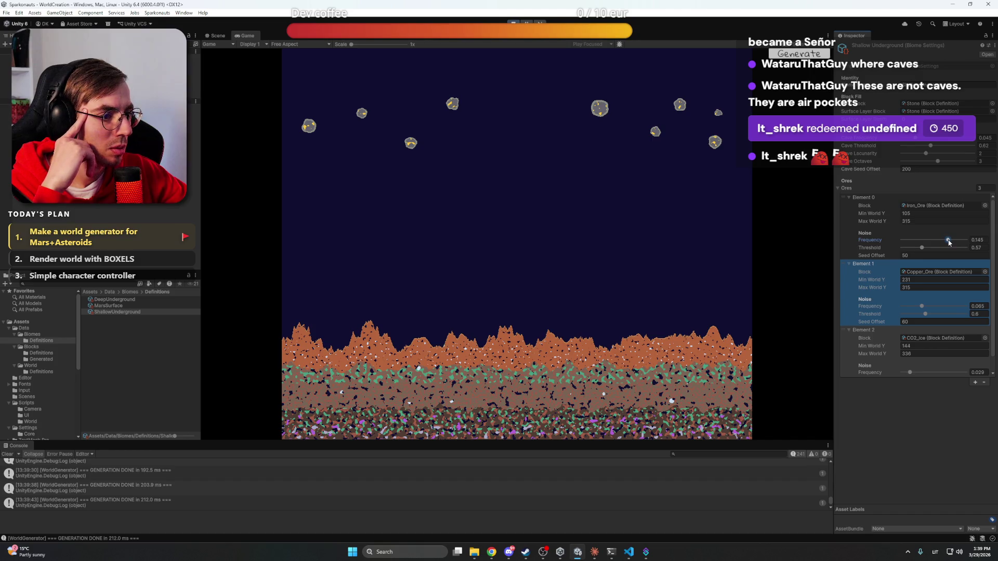
pyautogui.moveTo(922, 306); pyautogui.dragTo(950, 314)
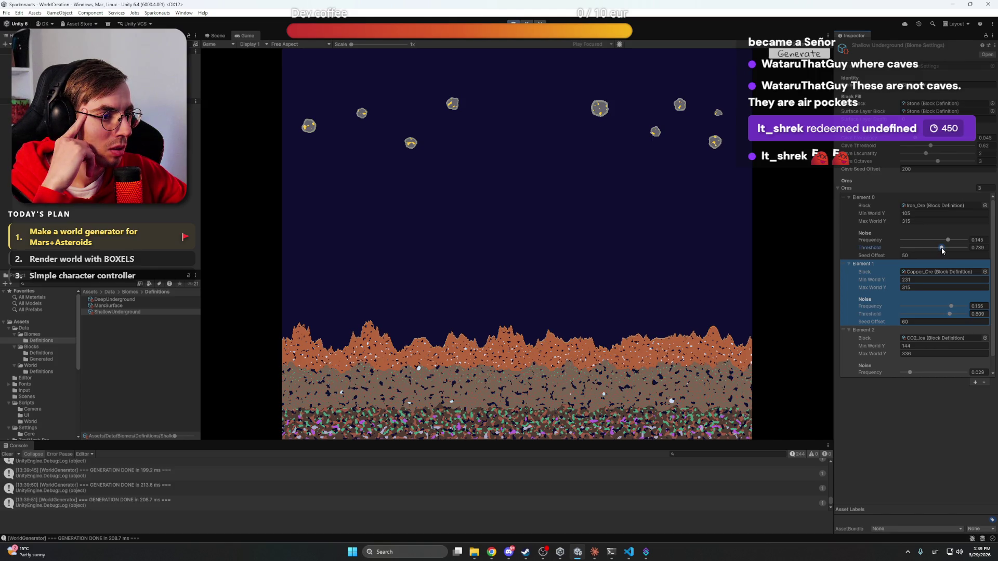
# Open the DeepUnderground biome settings
pyautogui.scroll(5, 520, 379)
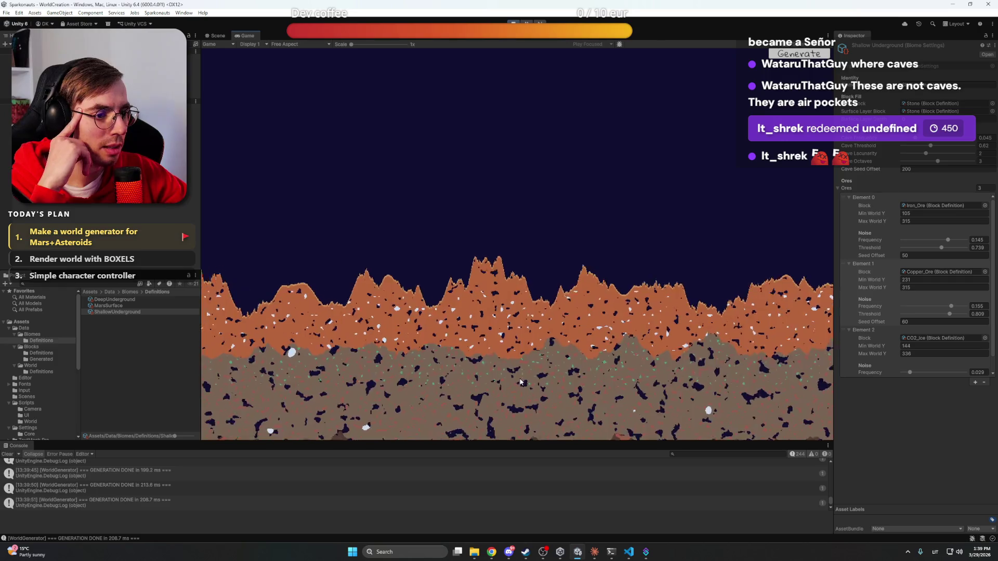
pyautogui.scroll(5, 521, 379)
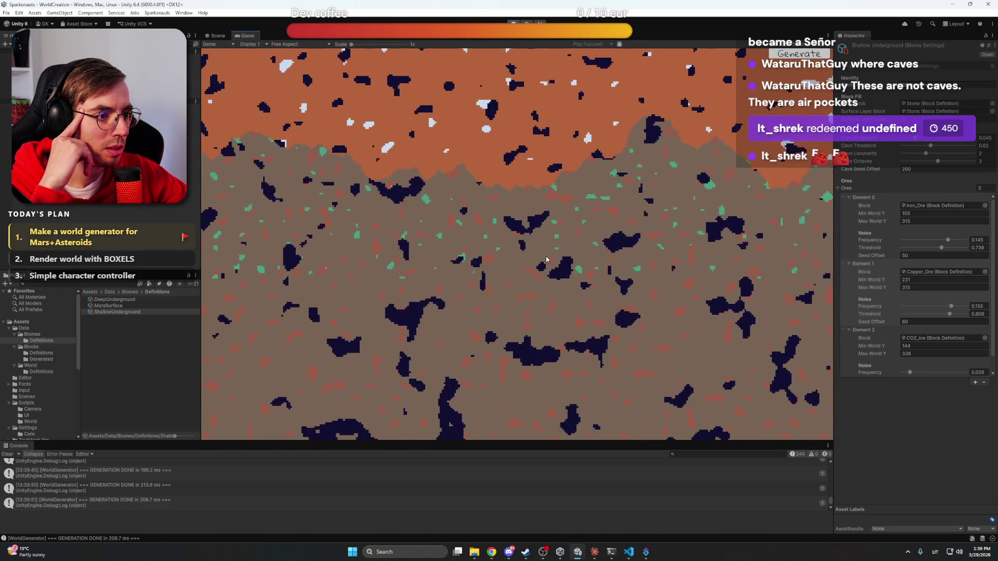
pyautogui.scroll(-5, 544, 328)
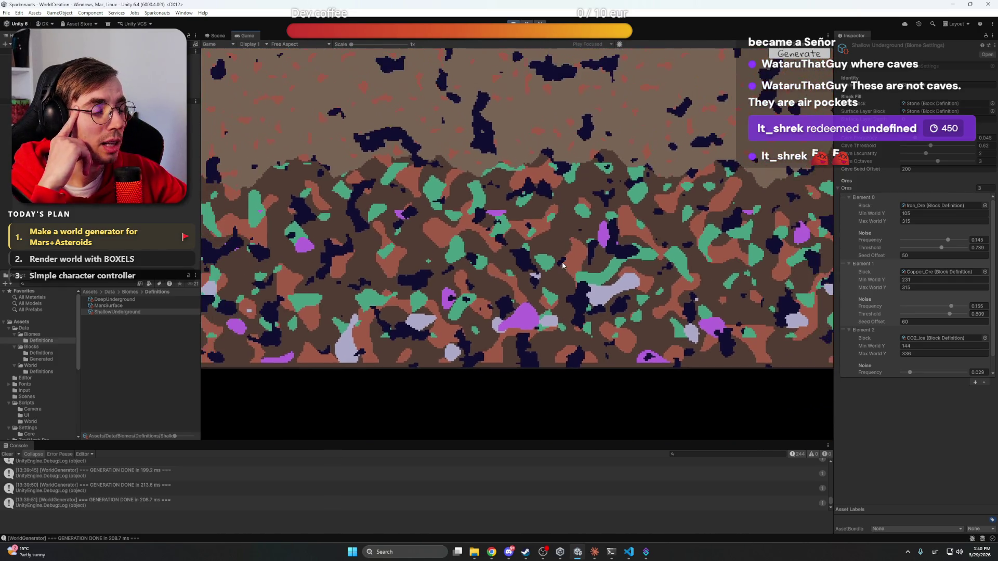
pyautogui.scroll(-2, 468, 263)
pyautogui.click(112, 300)
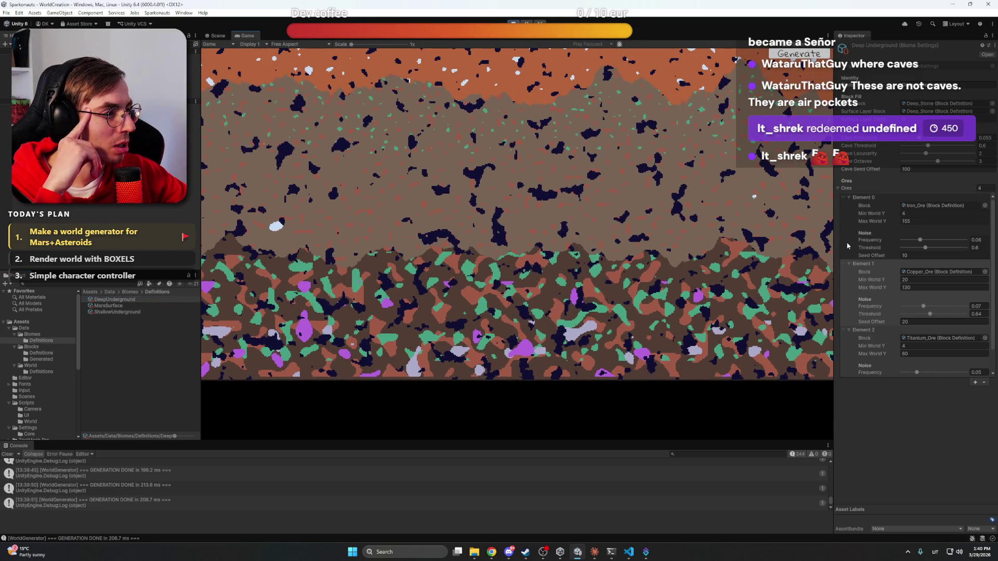
pyautogui.scroll(-1, 848, 246)
pyautogui.click(848, 246)
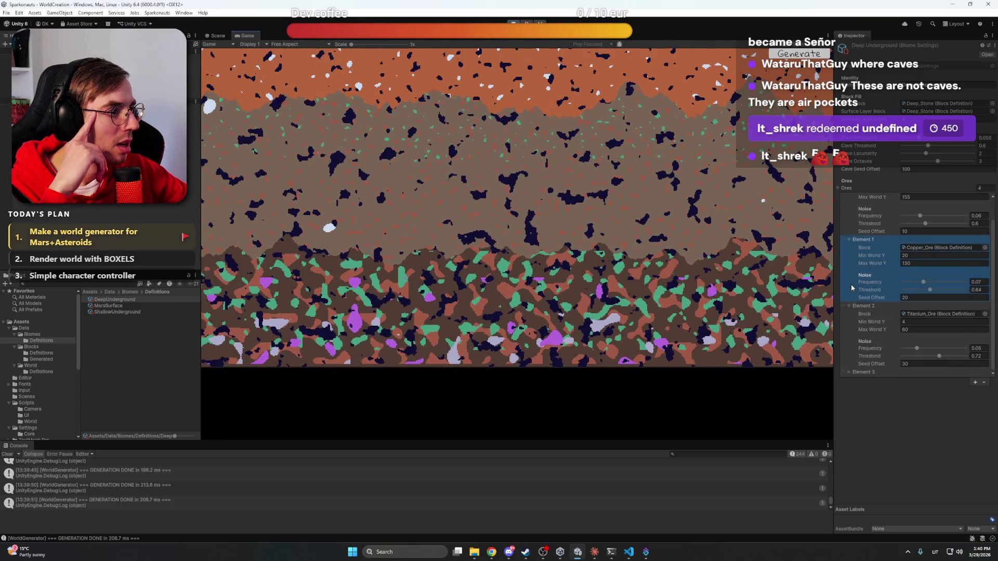
pyautogui.scroll(1, 852, 286)
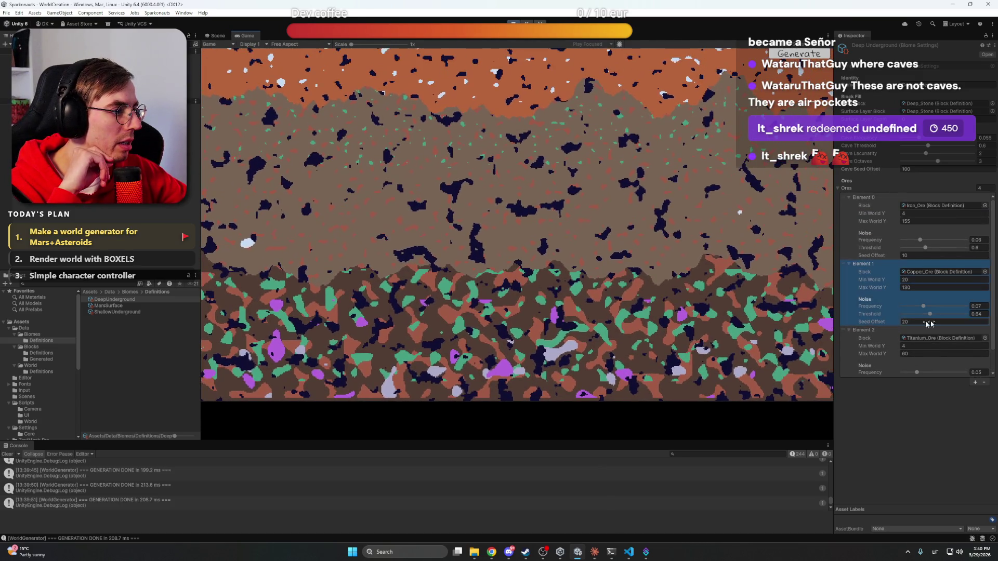
pyautogui.scroll(-1, 992, 318)
pyautogui.click(850, 372)
pyautogui.scroll(-2, 851, 343)
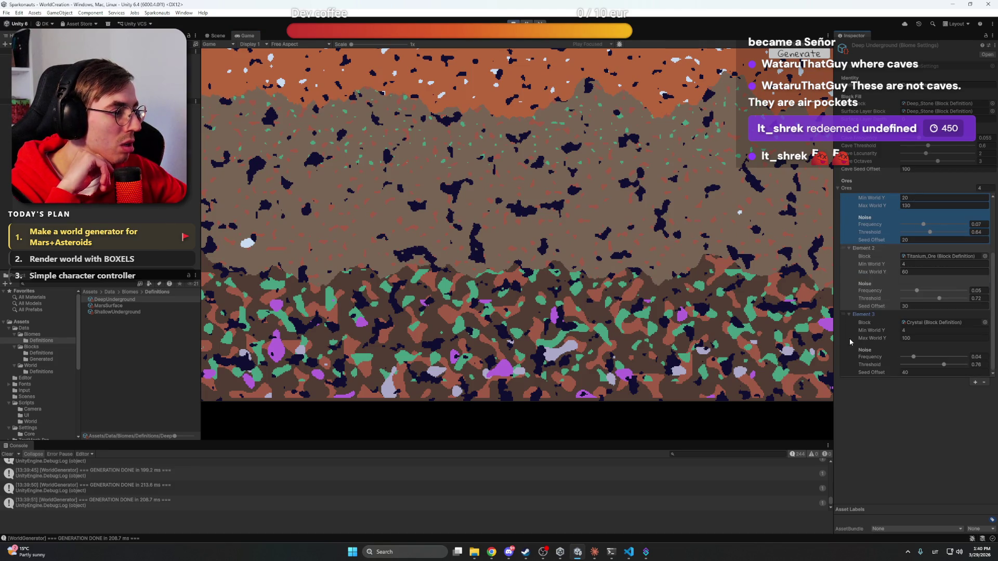
pyautogui.scroll(3, 982, 218)
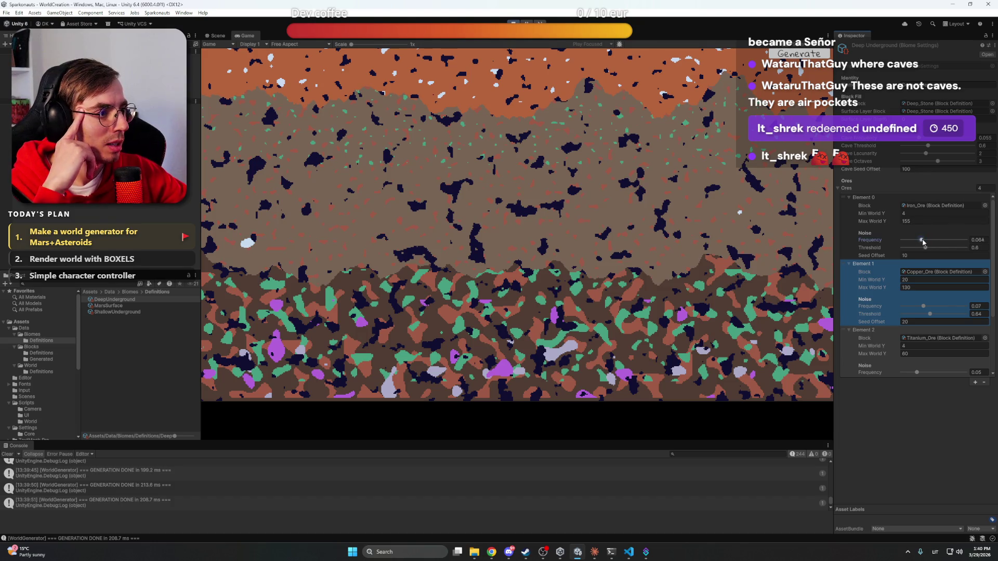
pyautogui.moveTo(954, 251); pyautogui.dragTo(956, 249)
pyautogui.click(953, 306)
pyautogui.click(955, 314)
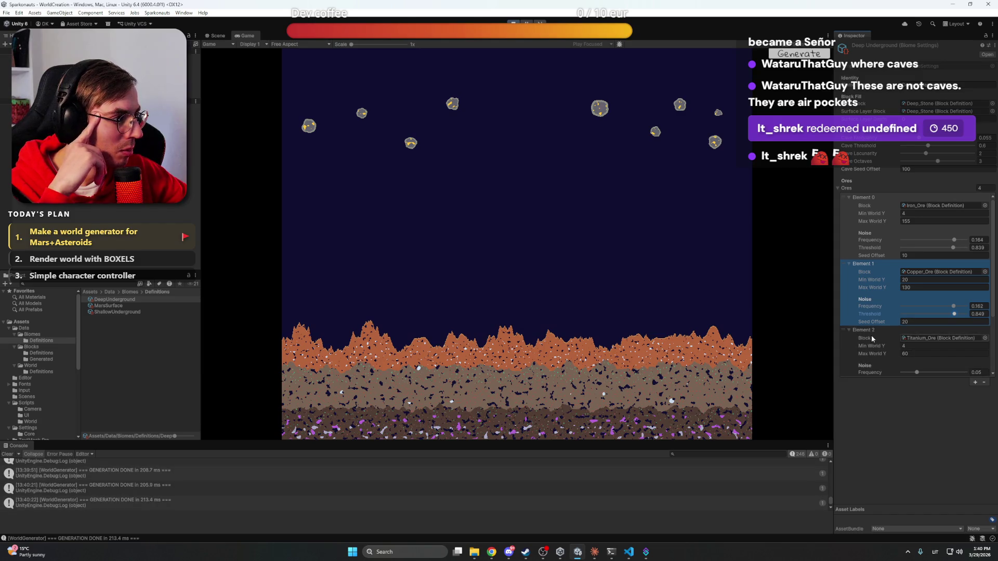
pyautogui.scroll(-3, 964, 303)
pyautogui.click(958, 291)
pyautogui.click(957, 298)
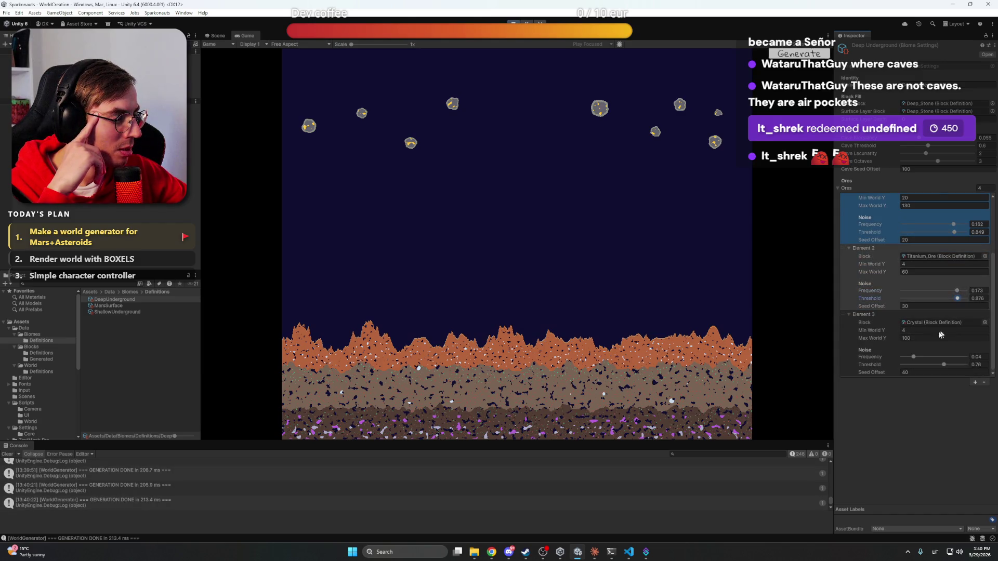
pyautogui.click(957, 357)
pyautogui.click(957, 365)
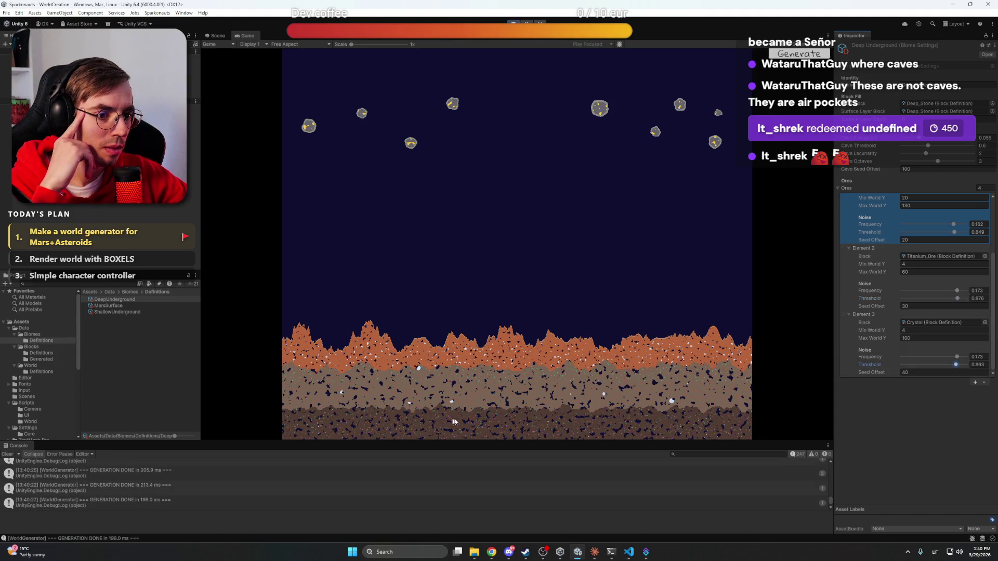
pyautogui.scroll(3, 512, 412)
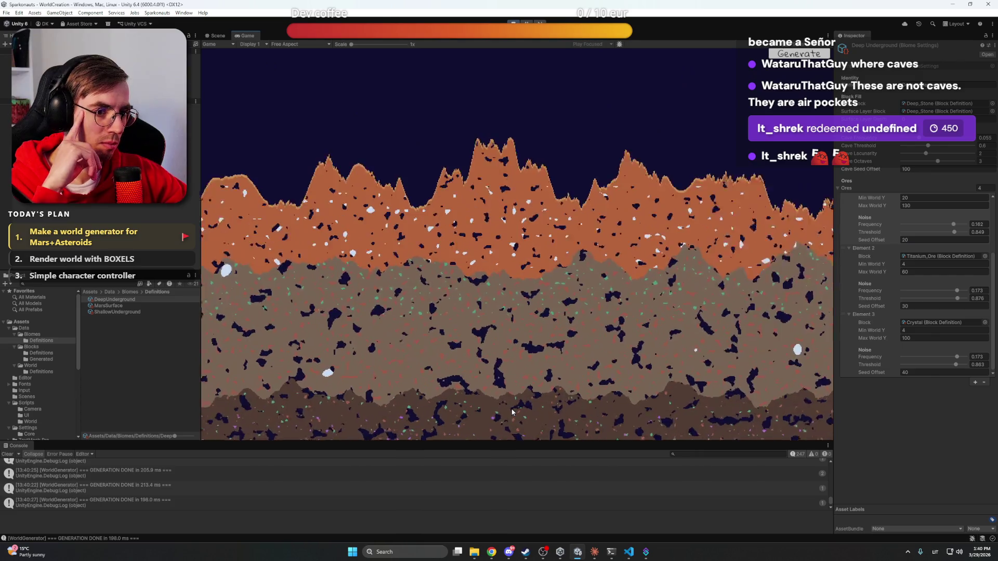
pyautogui.moveTo(512, 413)
pyautogui.mouseDown()
pyautogui.moveTo(510, 214)
pyautogui.moveTo(509, 268)
pyautogui.mouseUp()
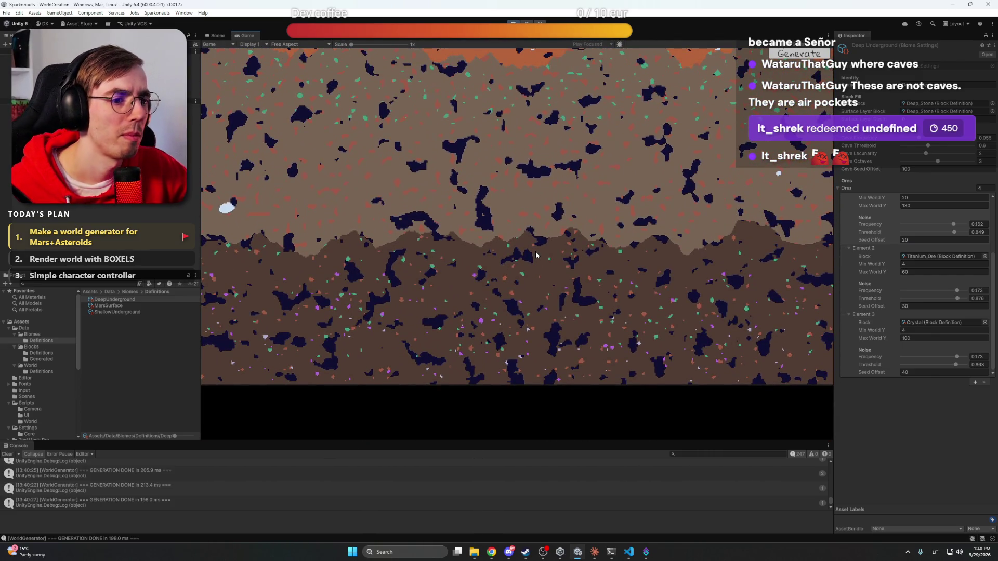
pyautogui.scroll(-5, 541, 269)
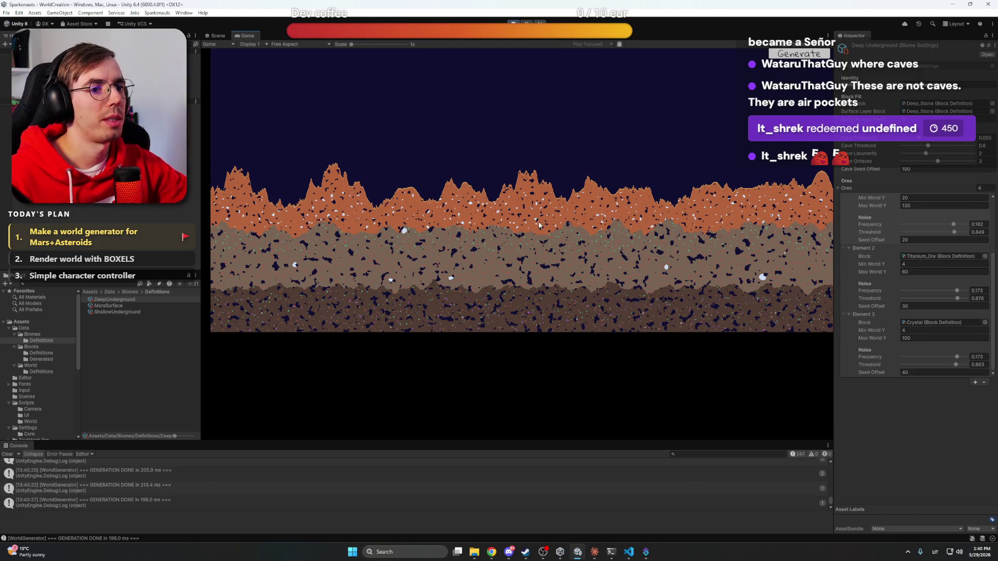
pyautogui.scroll(4, 536, 230)
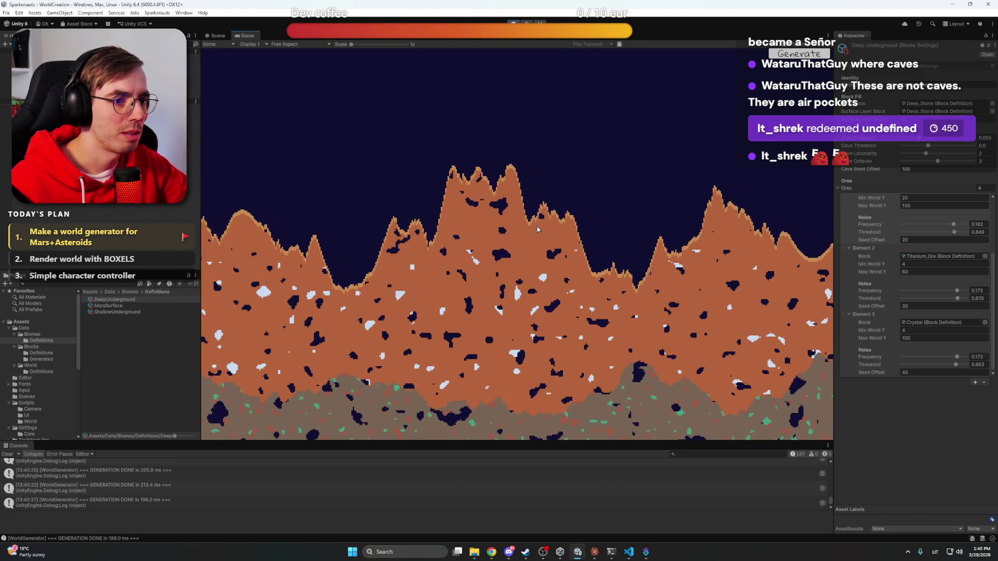
pyautogui.scroll(-5, 526, 252)
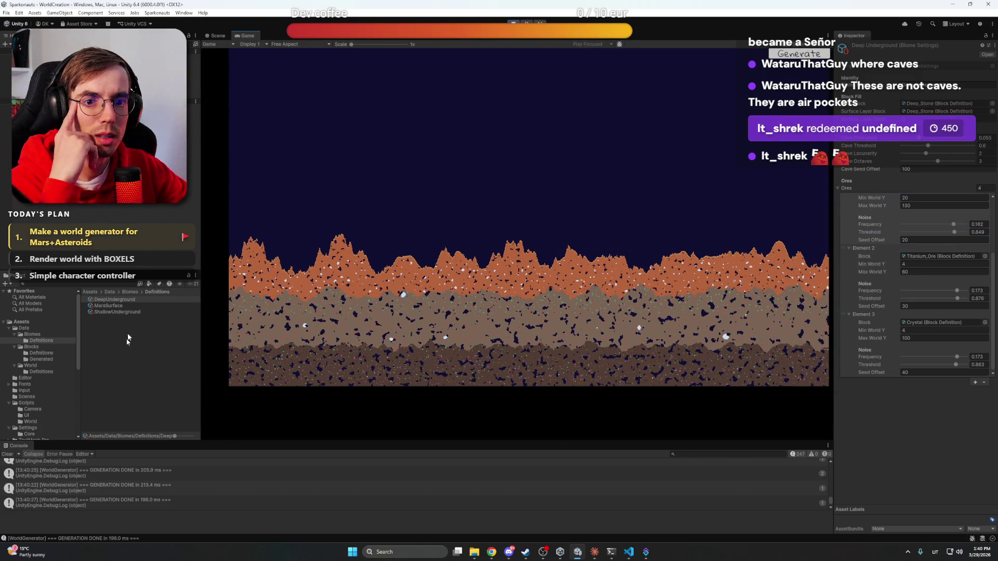
pyautogui.click(41, 371)
# In DefaultWorld, lower zone transition sharpness, zone frequency, Lowlands Y, and Lowlands Threshold to 0.255
pyautogui.click(109, 300)
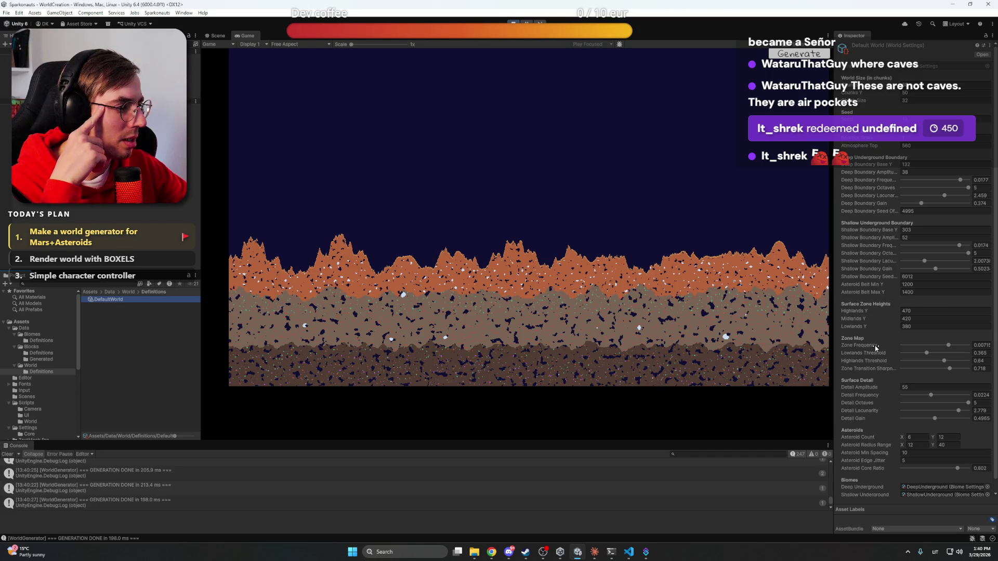
pyautogui.moveTo(950, 369); pyautogui.dragTo(954, 370)
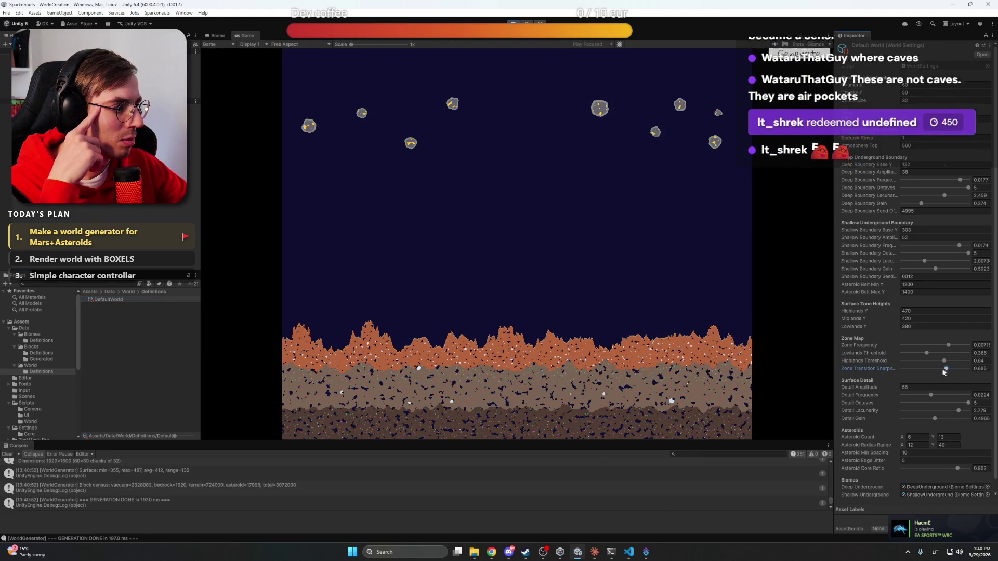
pyautogui.moveTo(955, 368); pyautogui.dragTo(934, 369)
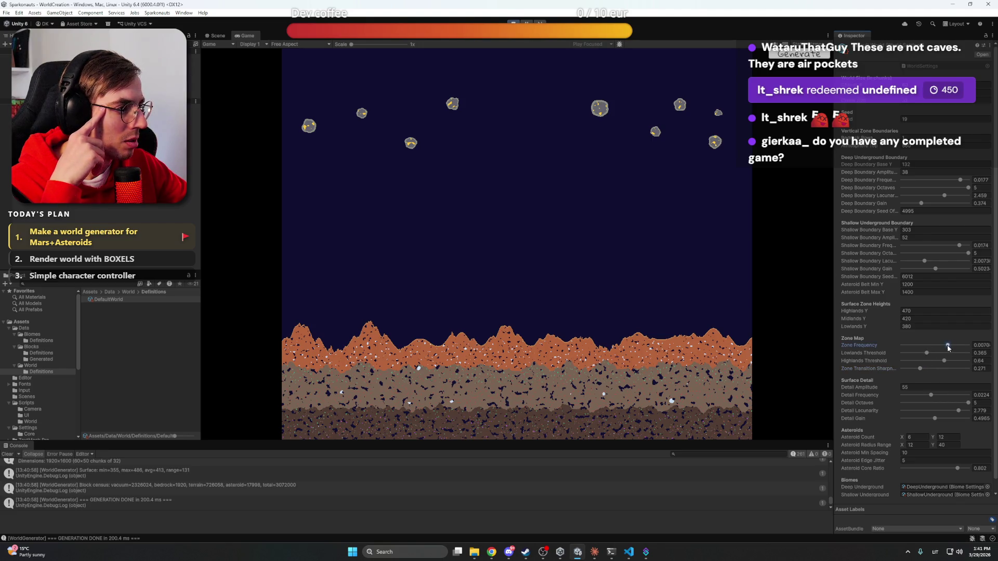
pyautogui.moveTo(941, 347); pyautogui.dragTo(946, 347)
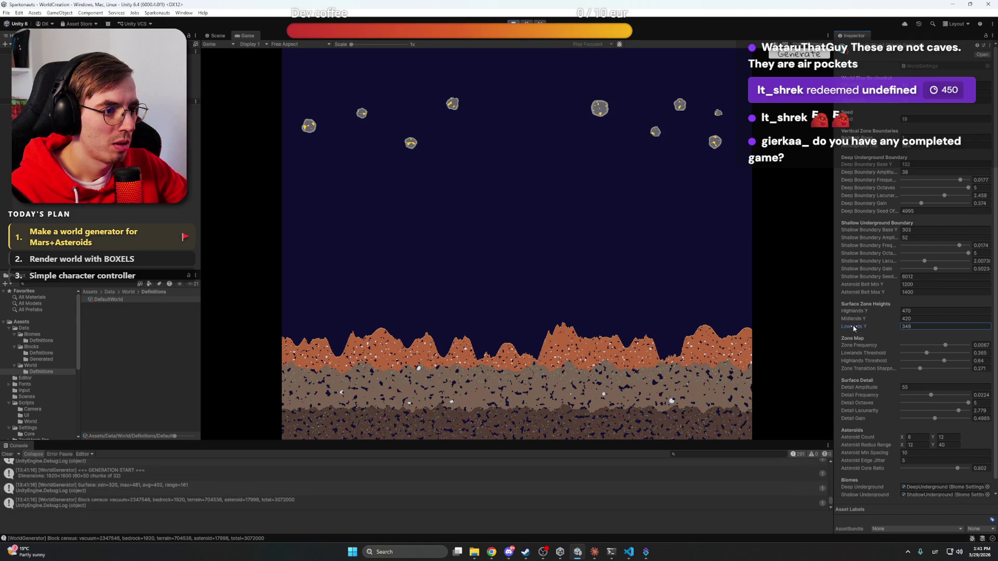
pyautogui.moveTo(854, 328); pyautogui.dragTo(855, 329)
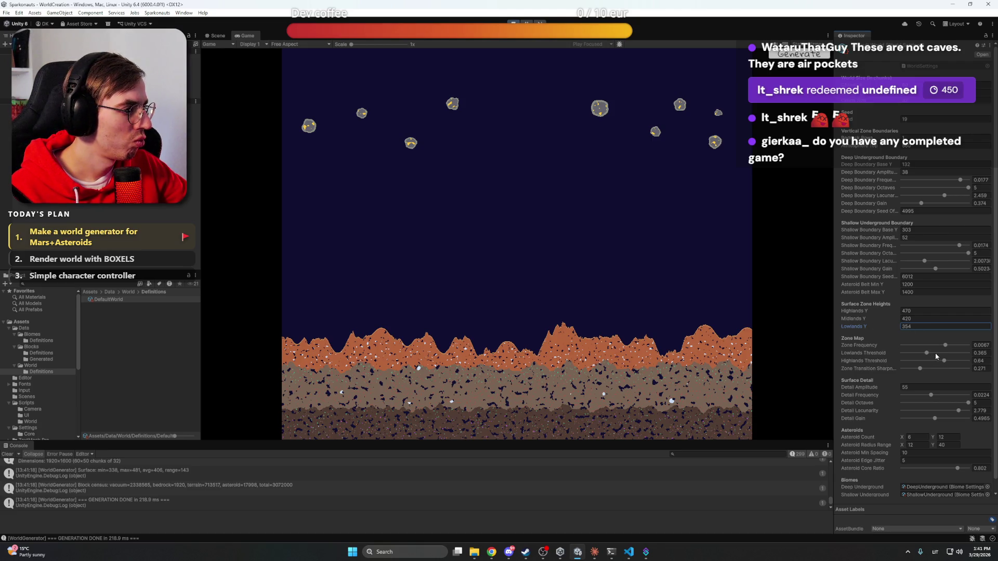
pyautogui.moveTo(926, 355)
pyautogui.mouseDown()
pyautogui.moveTo(906, 355)
pyautogui.moveTo(922, 355)
pyautogui.mouseUp()
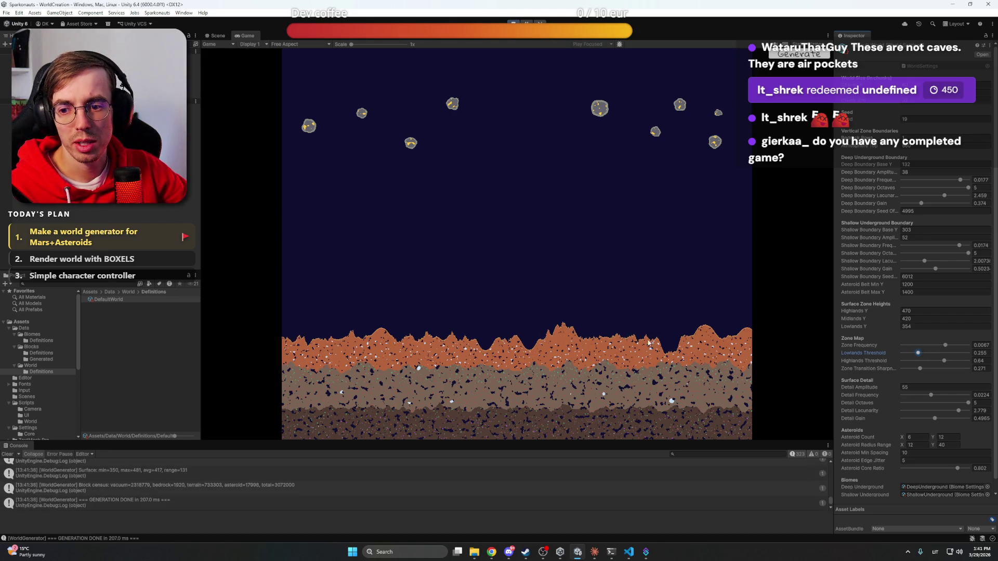
# In Chrome, open youtube.com in a new tab and go to your channel's Videos page
pyautogui.moveTo(491, 552)
pyautogui.click(485, 495)
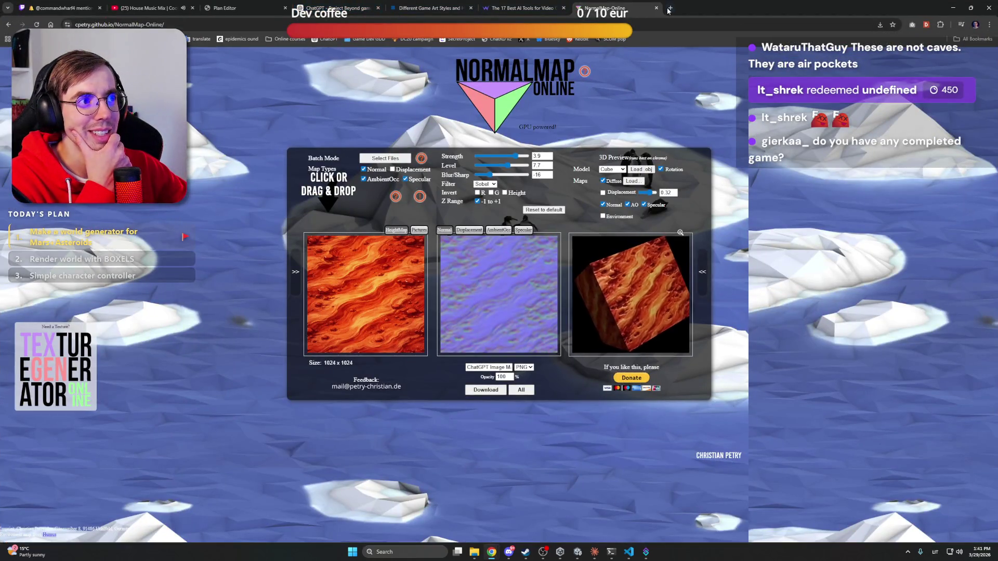
pyautogui.hotkey('ctrl', 't')
pyautogui.write('youtube.com')
pyautogui.press('Return')
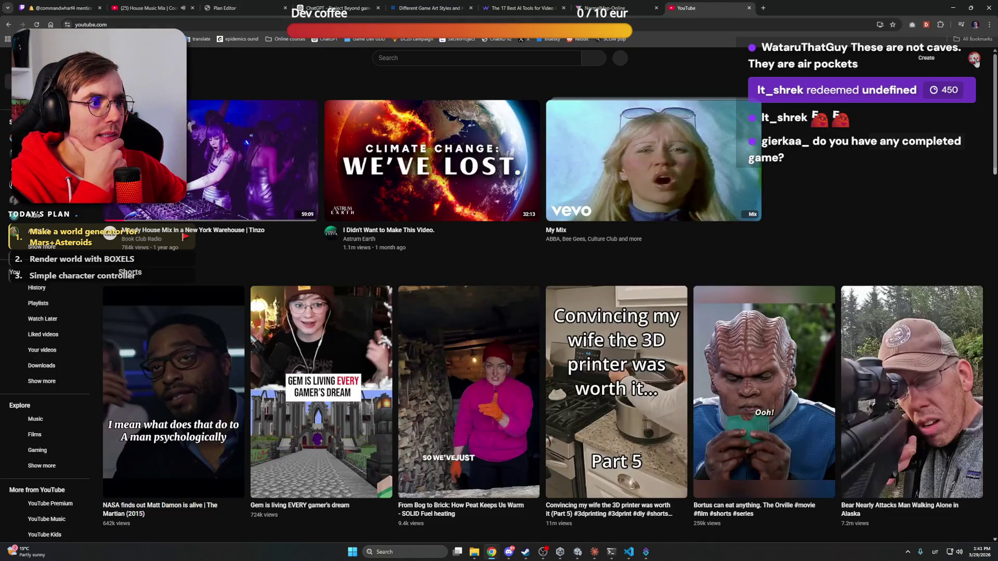
pyautogui.click(974, 58)
pyautogui.click(908, 89)
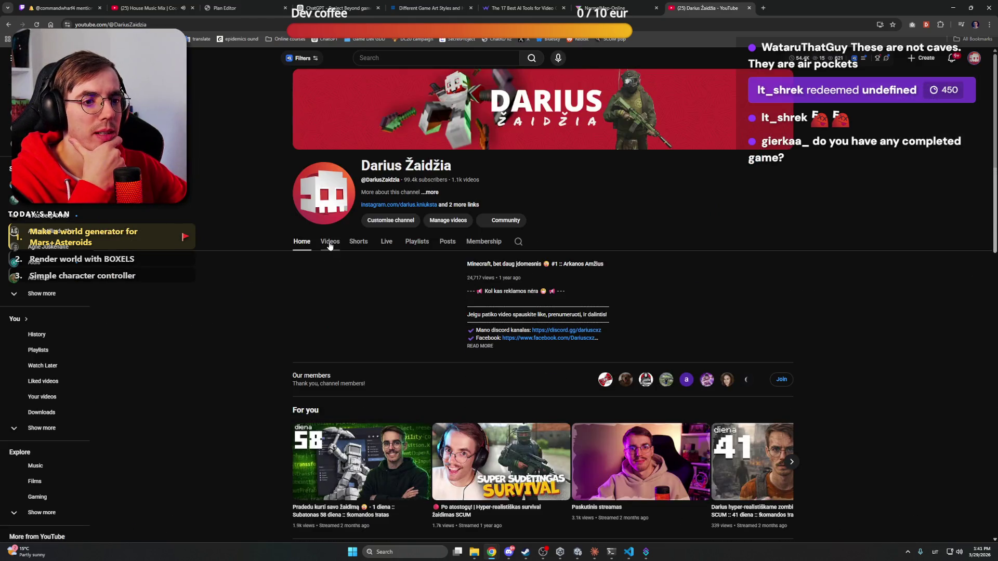
pyautogui.click(330, 242)
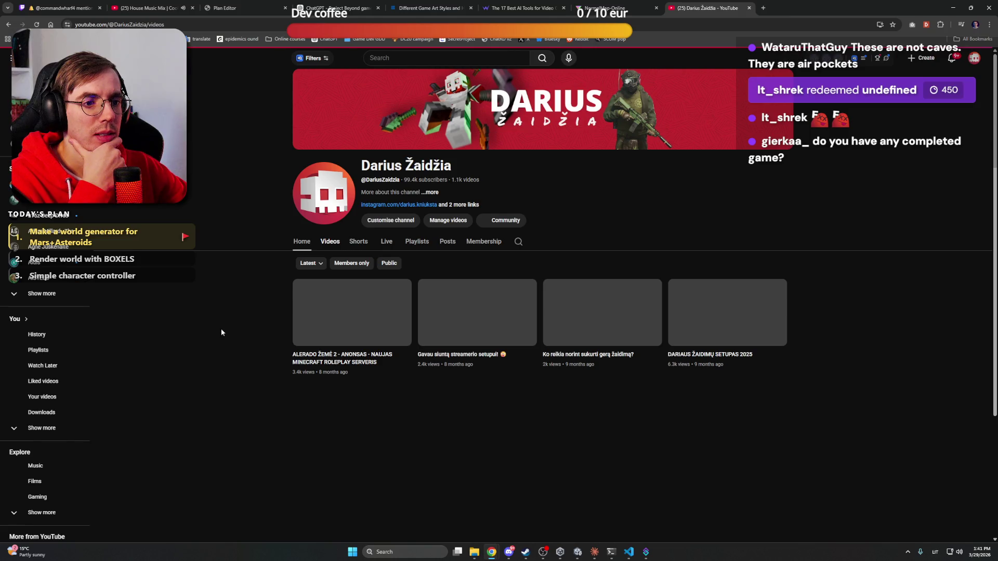
# Open the newest video, the ALERADO ŽEMĖ 2 trailer, in a new tab and play it
pyautogui.scroll(-5, 236, 305)
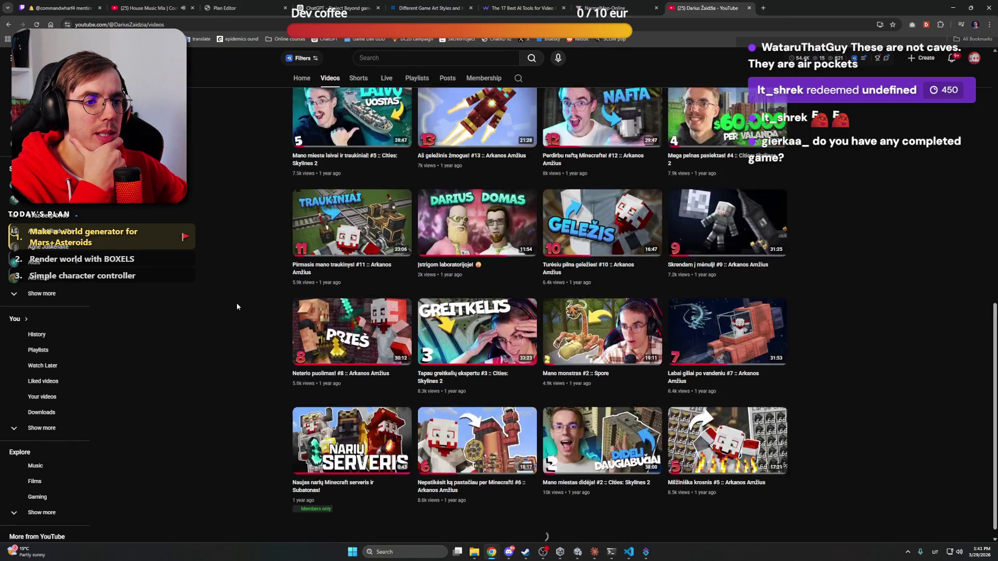
pyautogui.scroll(5, 237, 306)
pyautogui.scroll(-2, 237, 307)
pyautogui.rightClick(361, 263)
pyautogui.click(364, 265)
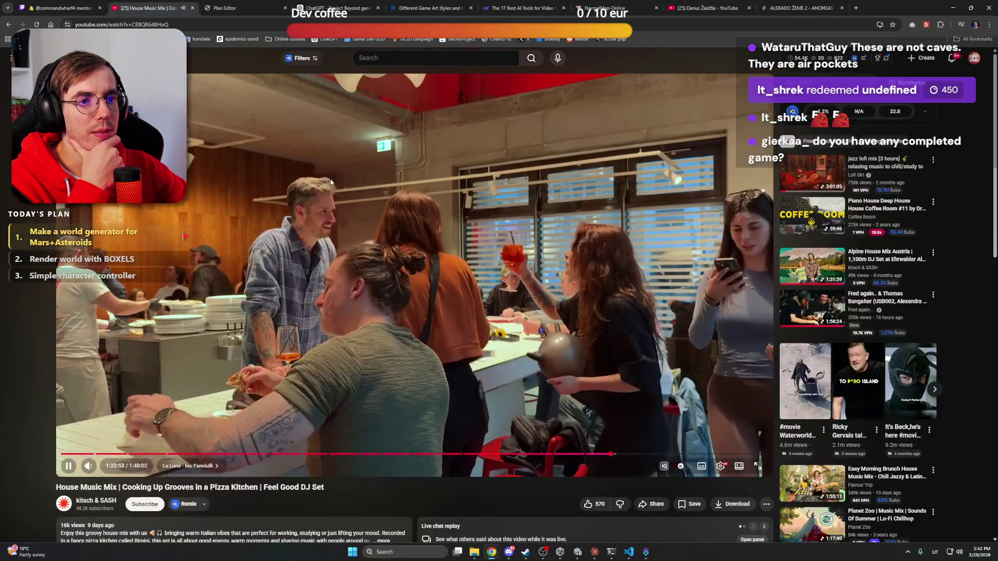
pyautogui.click(815, 4)
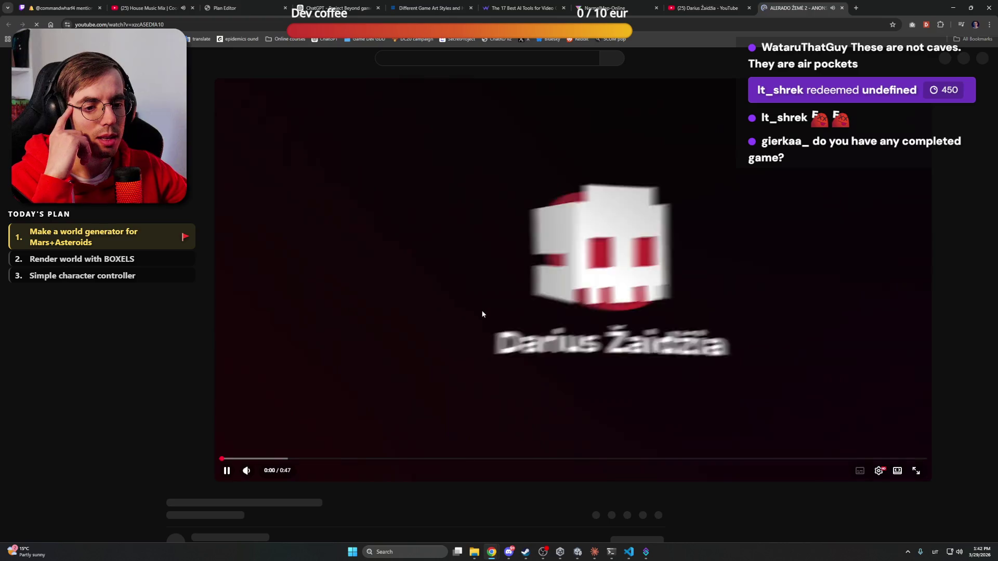
pyautogui.click(436, 343)
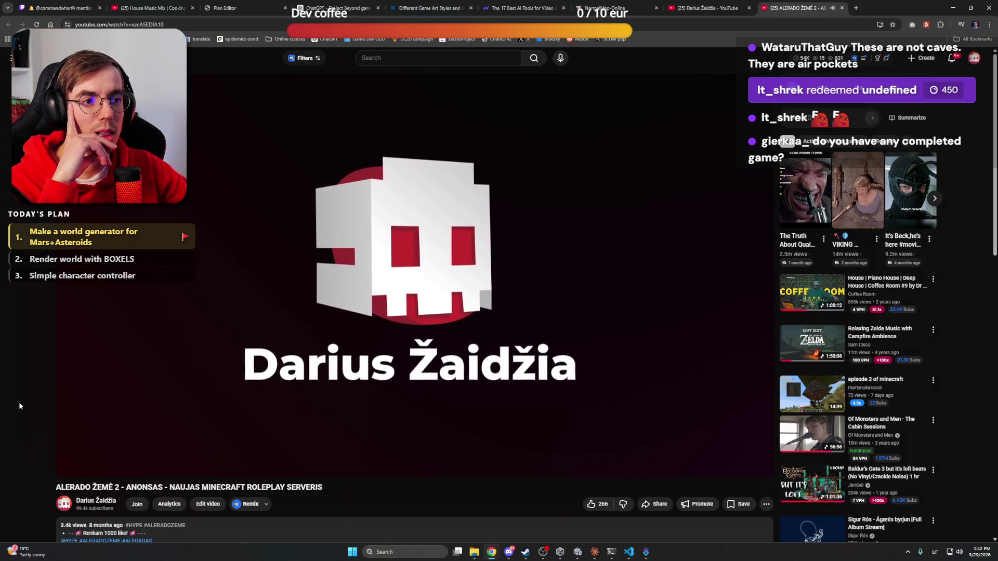
pyautogui.moveTo(104, 463)
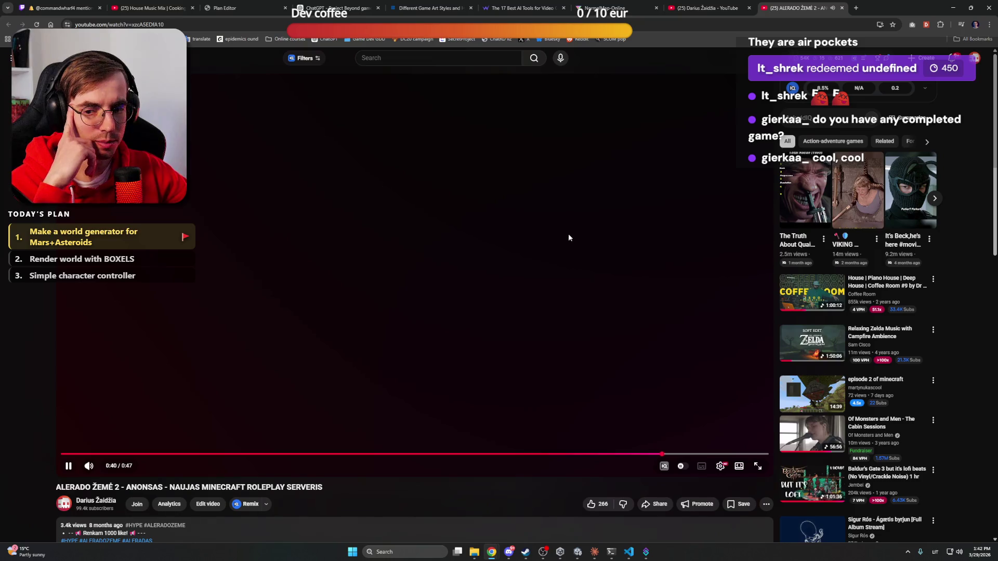
# Pause and close the trailer, then open the channel video 'Išleidau Savo Žaidimą!'
pyautogui.press('k')
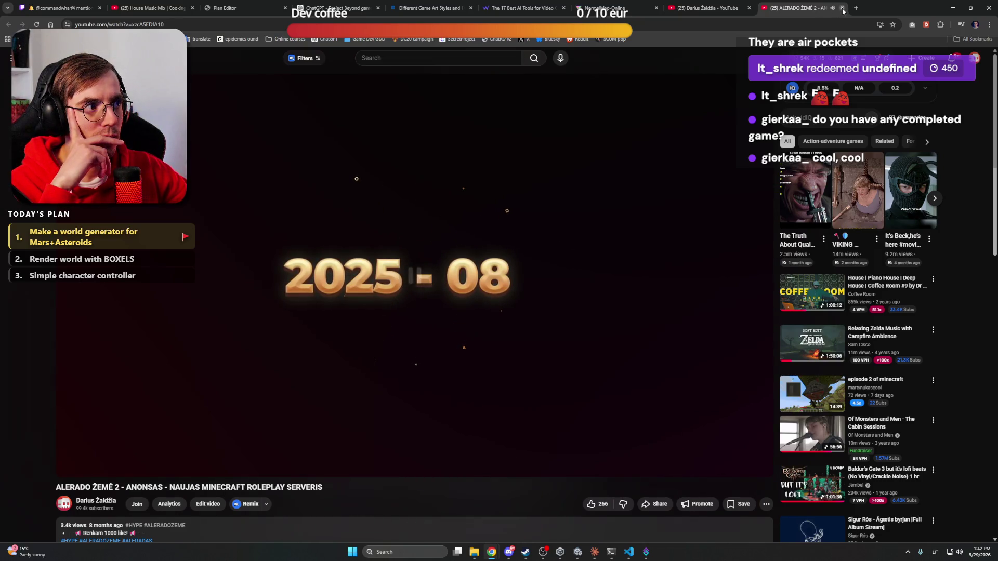
pyautogui.click(842, 8)
pyautogui.scroll(-20, 236, 335)
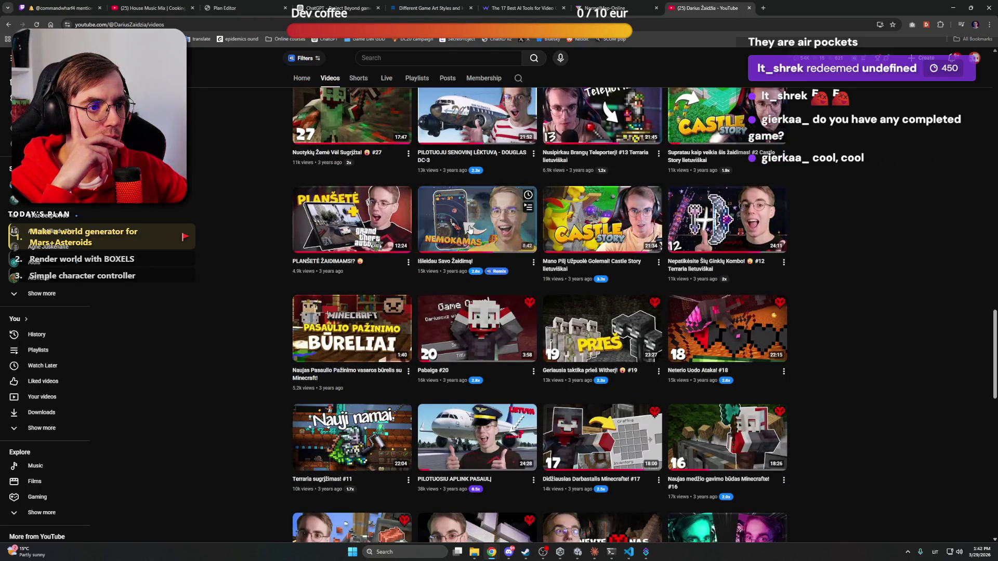
pyautogui.click(469, 229)
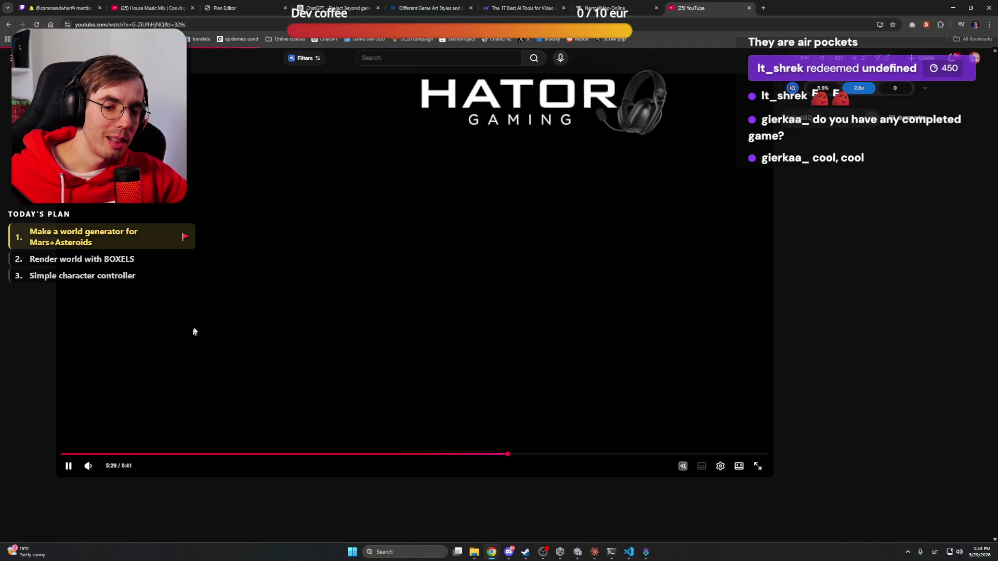
# Restart the video near the beginning at 0:08 and watch it fullscreen
pyautogui.click(91, 454)
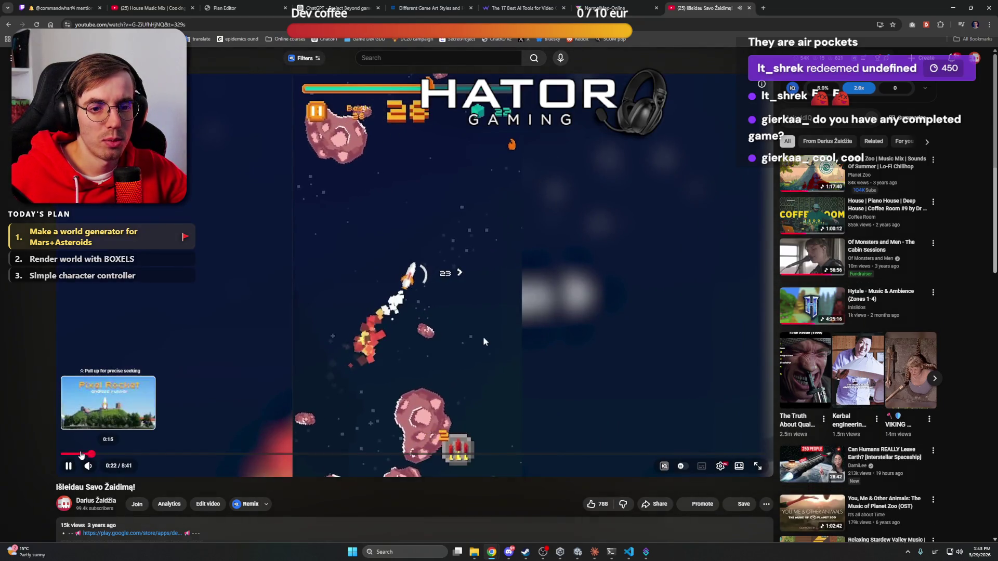
pyautogui.click(70, 454)
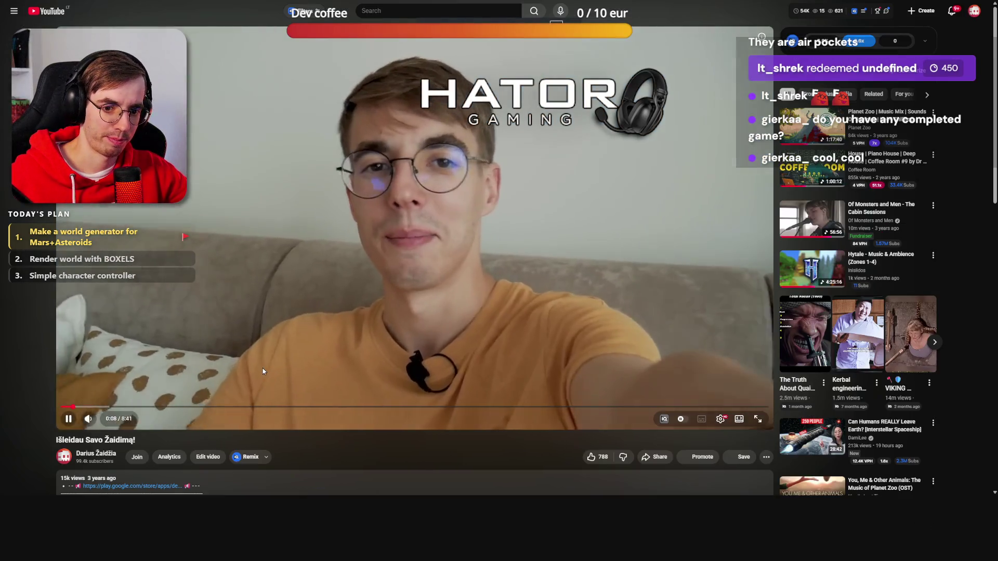
pyautogui.press('f')
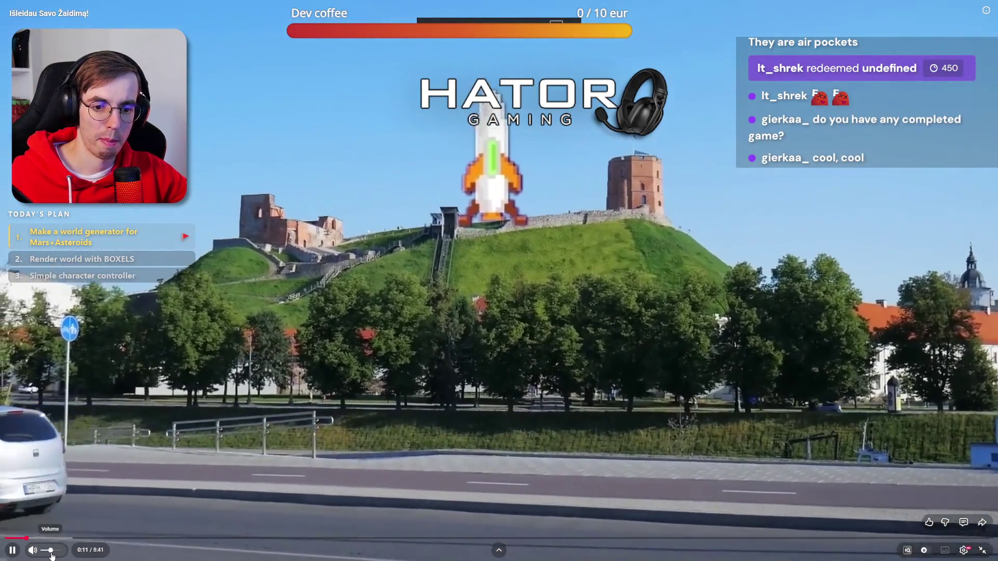
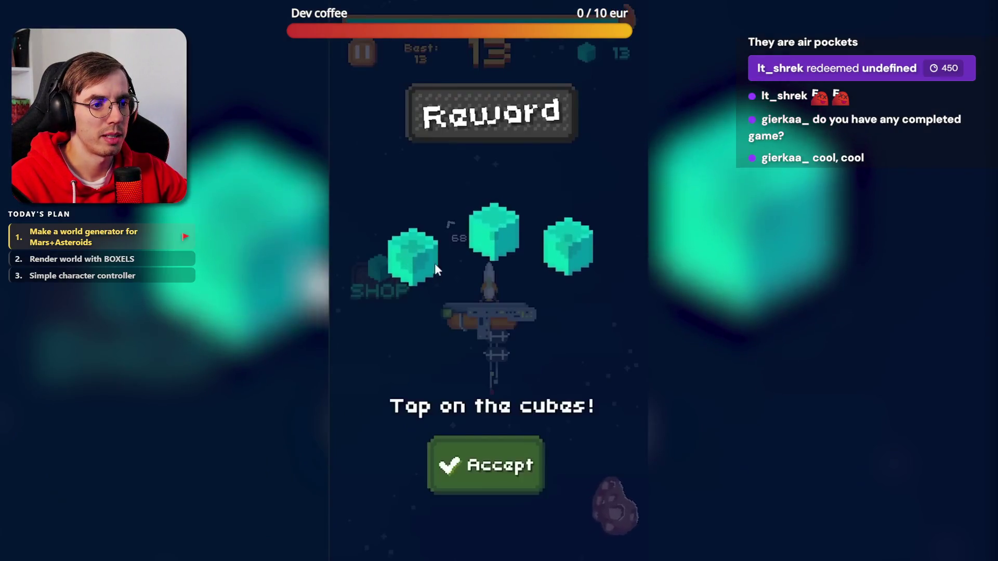
# Collect the three reward cubes and accept the reward
pyautogui.click(434, 265)
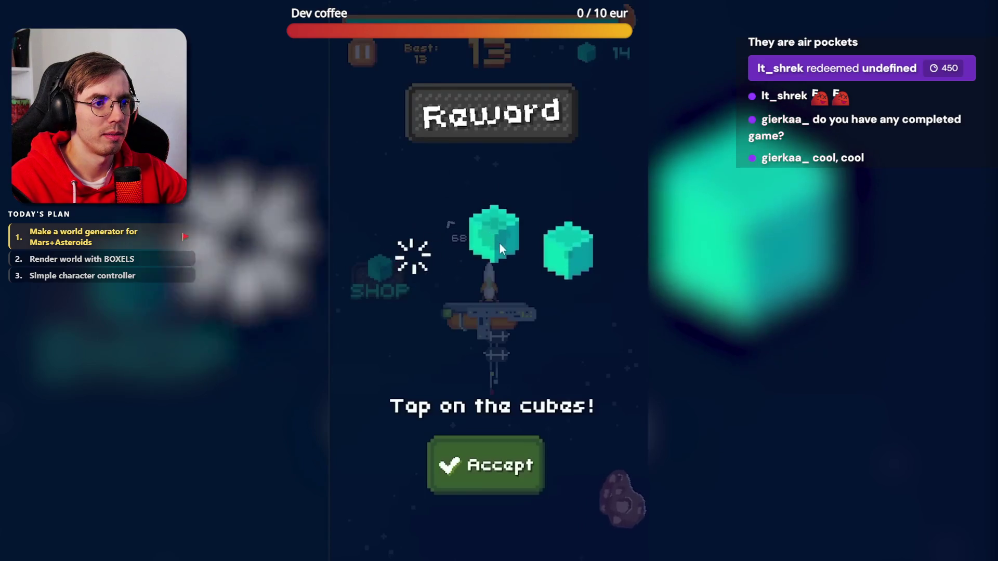
pyautogui.click(499, 242)
pyautogui.click(559, 250)
pyautogui.click(486, 466)
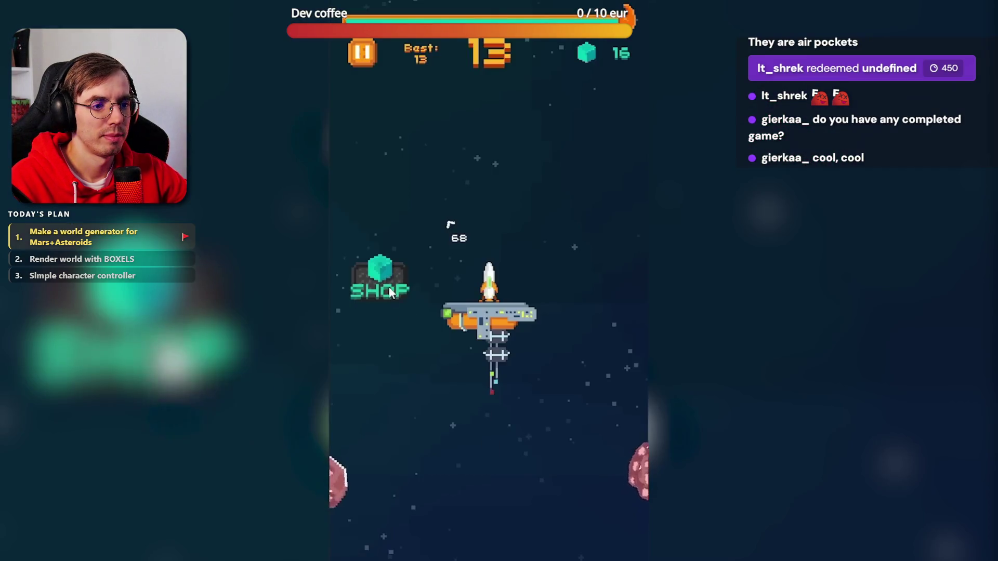
# Buy an Extra fuel can and Lasers in the Shop, then close it
pyautogui.click(380, 281)
pyautogui.click(458, 229)
pyautogui.click(528, 233)
pyautogui.click(528, 233)
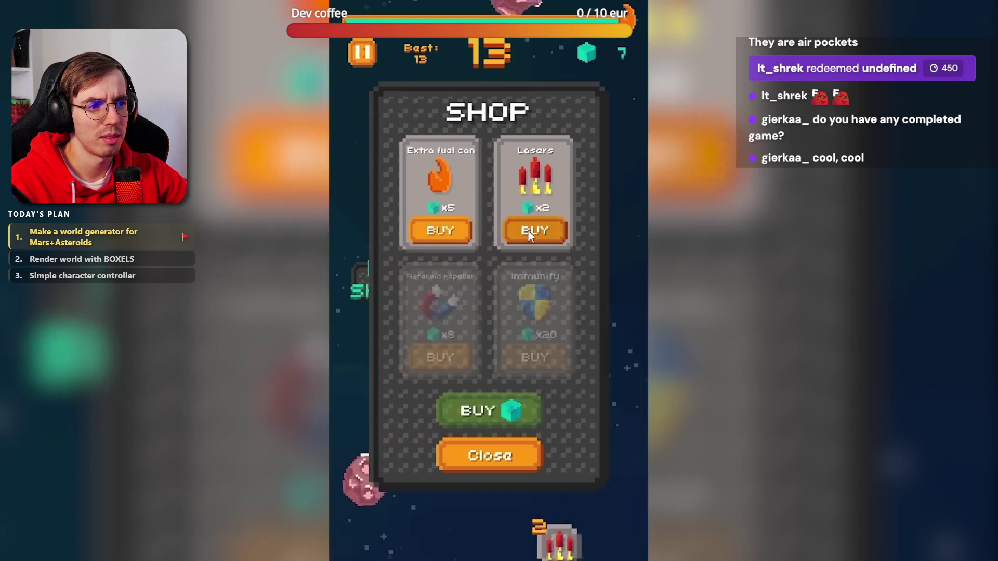
pyautogui.click(528, 232)
pyautogui.click(519, 455)
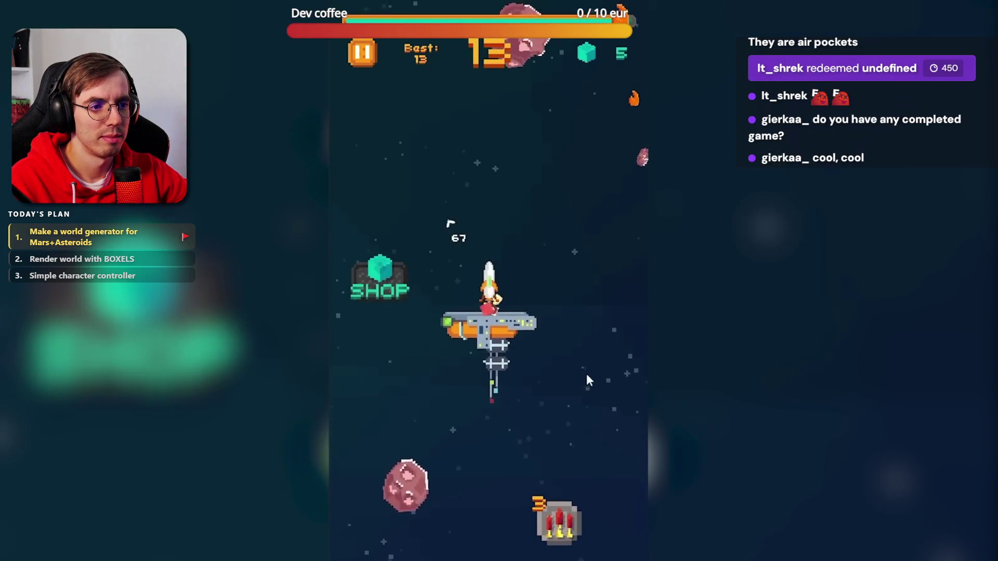
# Launch the rocket and play the run, lasering an asteroid, reaching 37
pyautogui.click(586, 373)
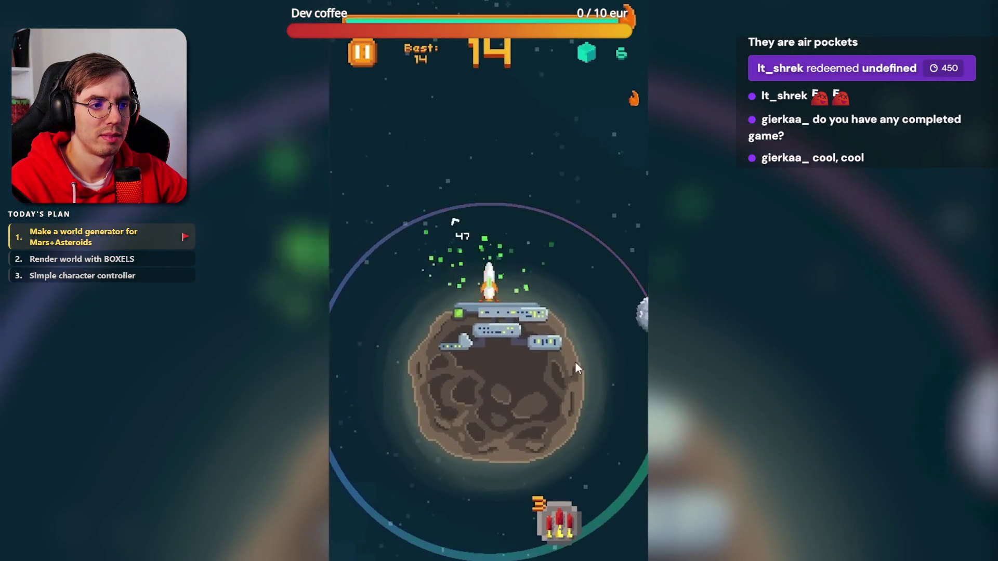
pyautogui.click(589, 341)
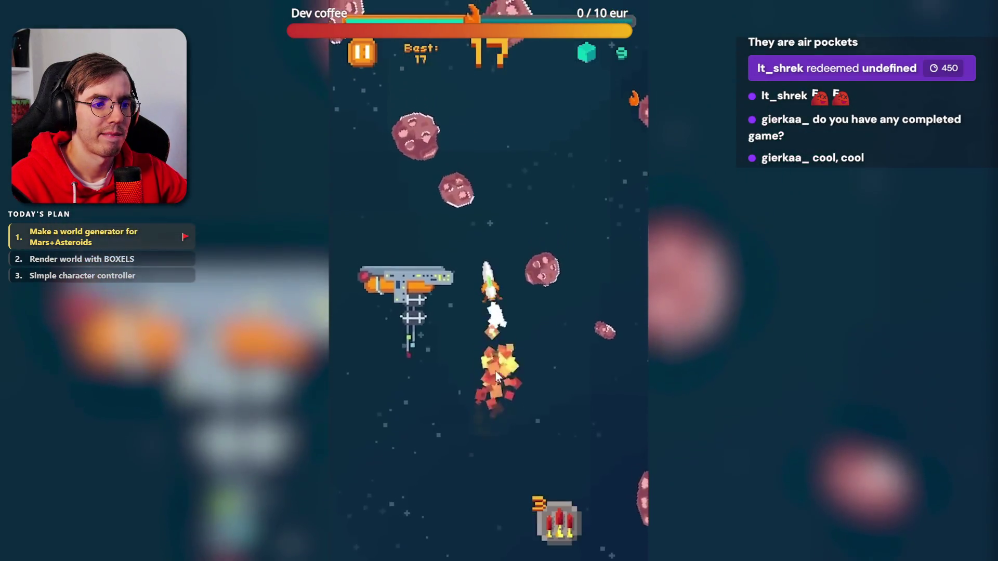
pyautogui.click(557, 367)
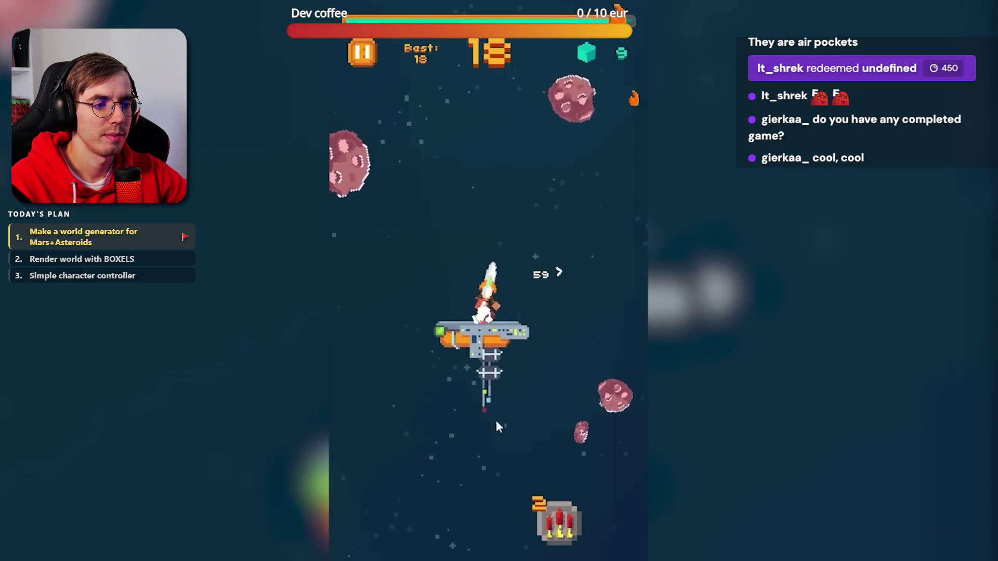
pyautogui.click(566, 411)
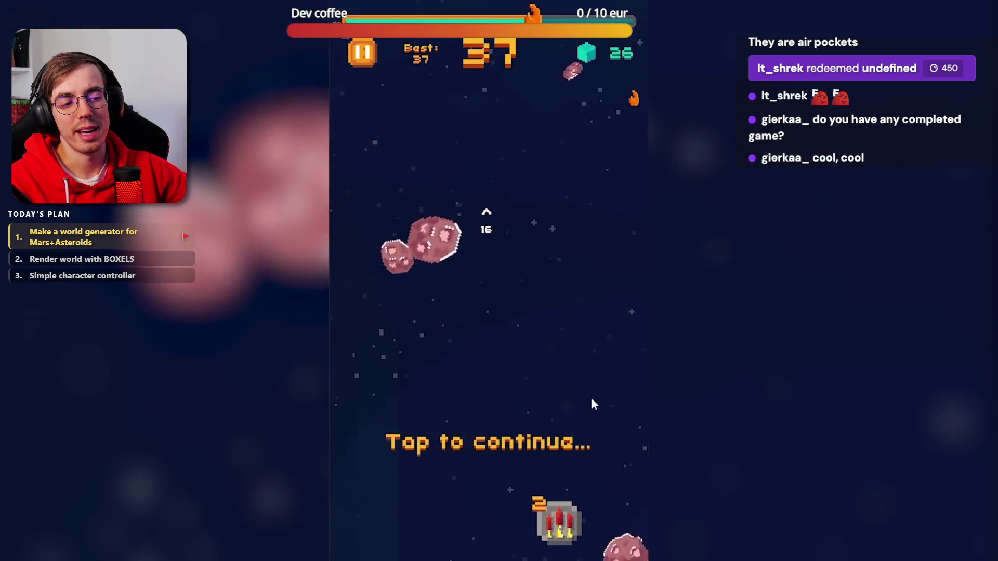
# Switch to Chrome and start the YouTube music video playing
pyautogui.moveTo(365, 370)
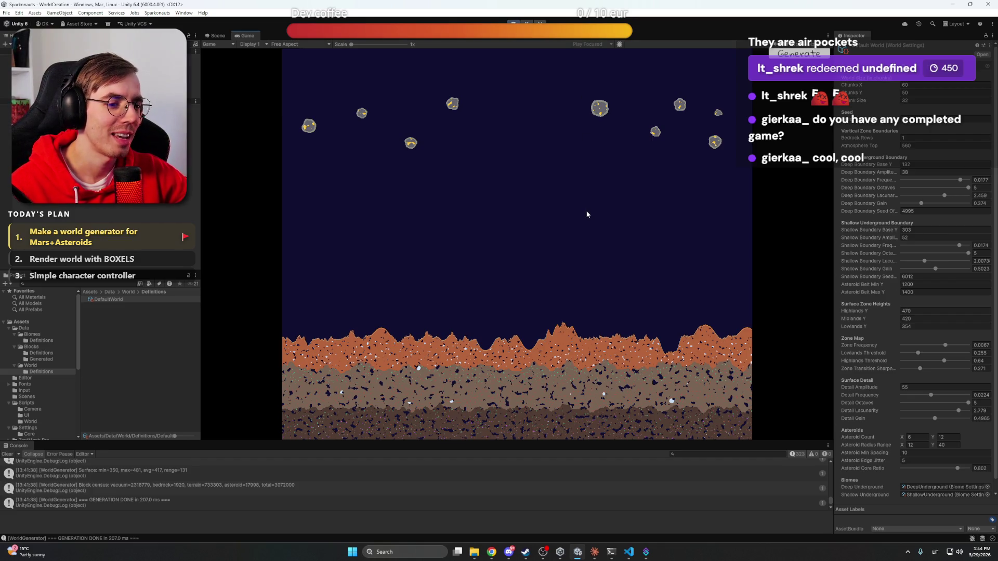
pyautogui.moveTo(491, 551)
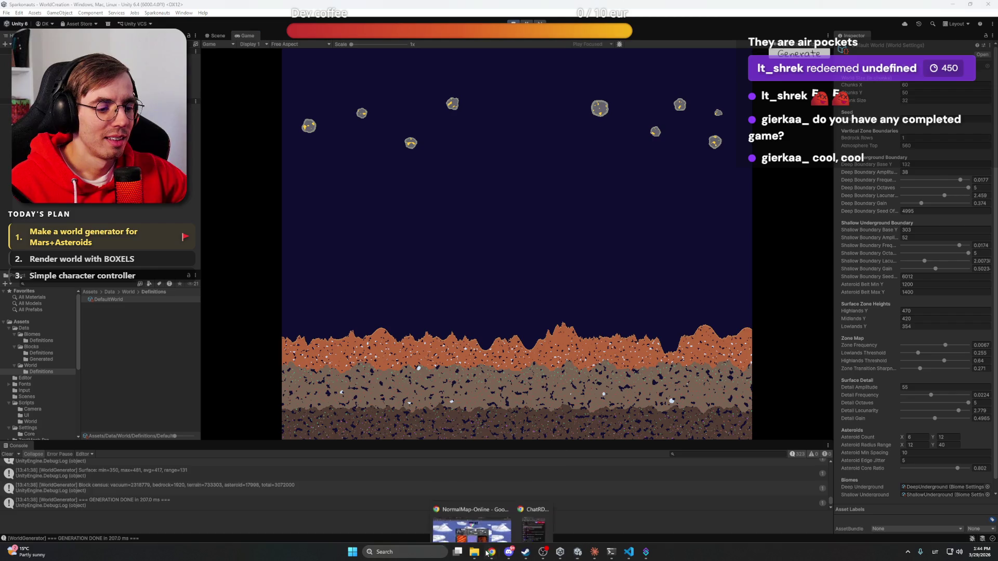
pyautogui.click(526, 512)
pyautogui.click(380, 164)
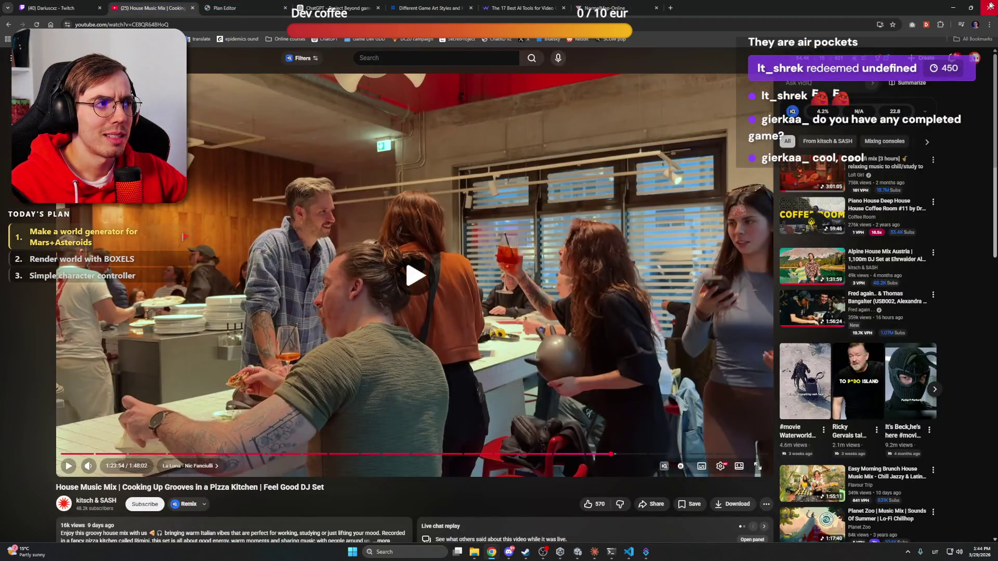
# Return to Unity, stop play mode with Ctrl+P, and bring up Claude
pyautogui.hotkey('alt', 'Tab')
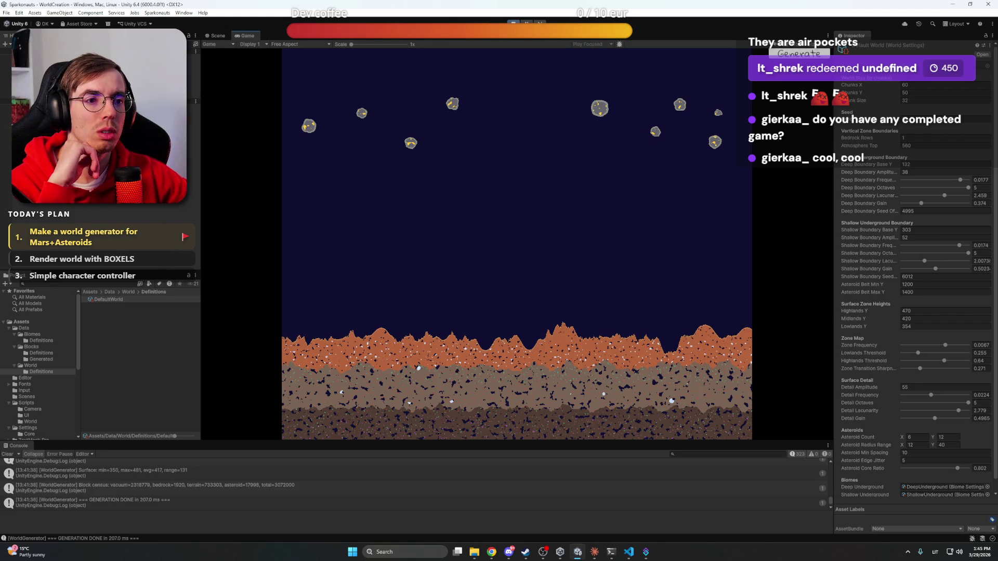
pyautogui.hotkey('ctrl', 'p')
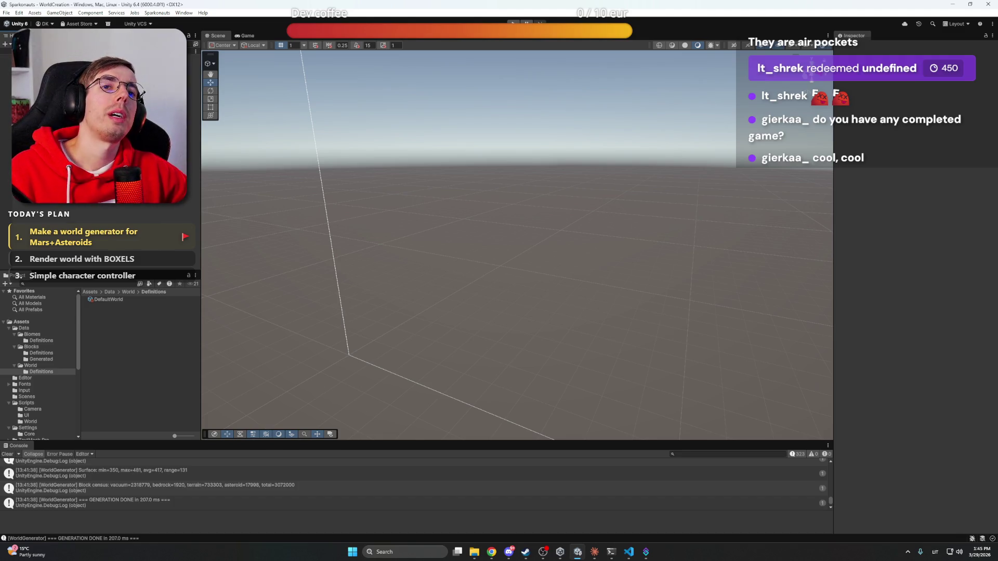
pyautogui.click(594, 552)
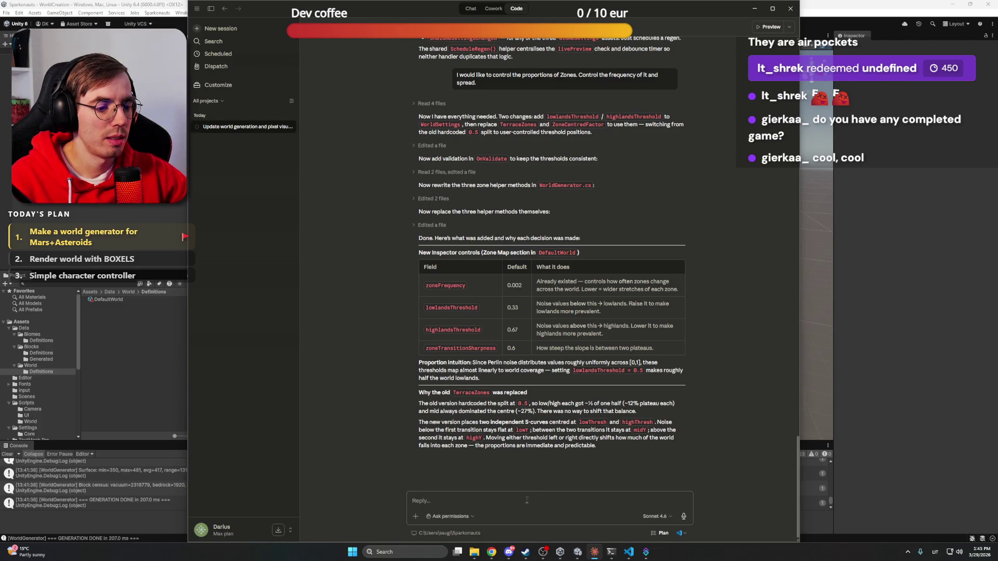
# Trim the reply to only the asteroid belt Min/Max Asteroids request, send it, and open VS Code
pyautogui.scroll(3, 505, 477)
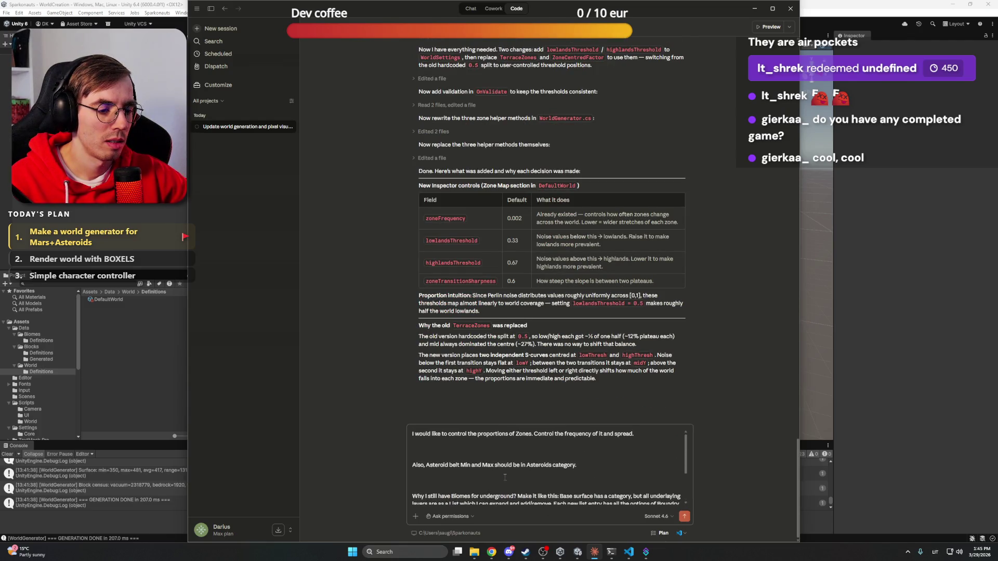
pyautogui.moveTo(571, 456); pyautogui.dragTo(404, 425)
pyautogui.press('BackSpace')
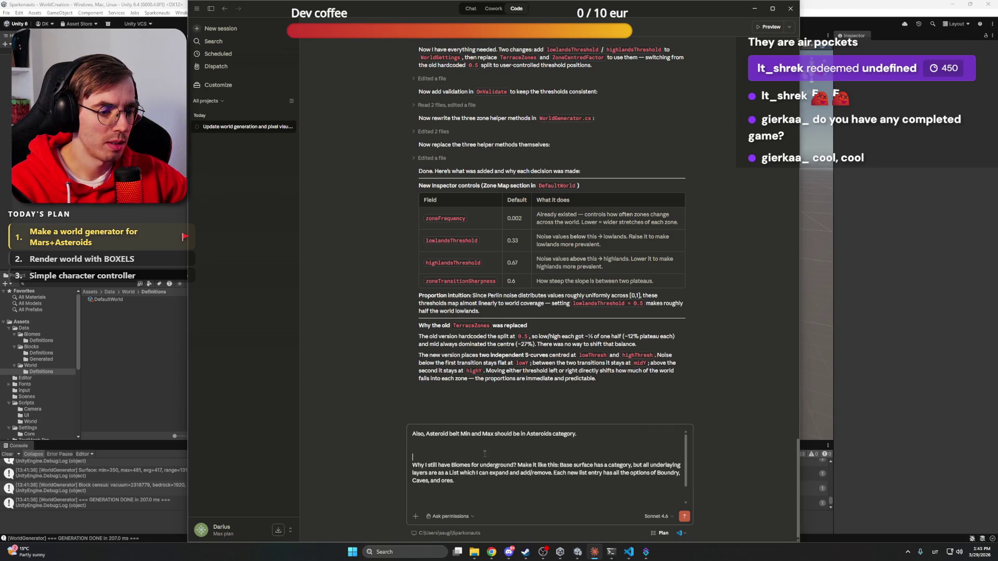
pyautogui.moveTo(421, 465)
pyautogui.mouseDown()
pyautogui.moveTo(468, 484)
pyautogui.moveTo(614, 509)
pyautogui.mouseUp()
pyautogui.press('BackSpace')
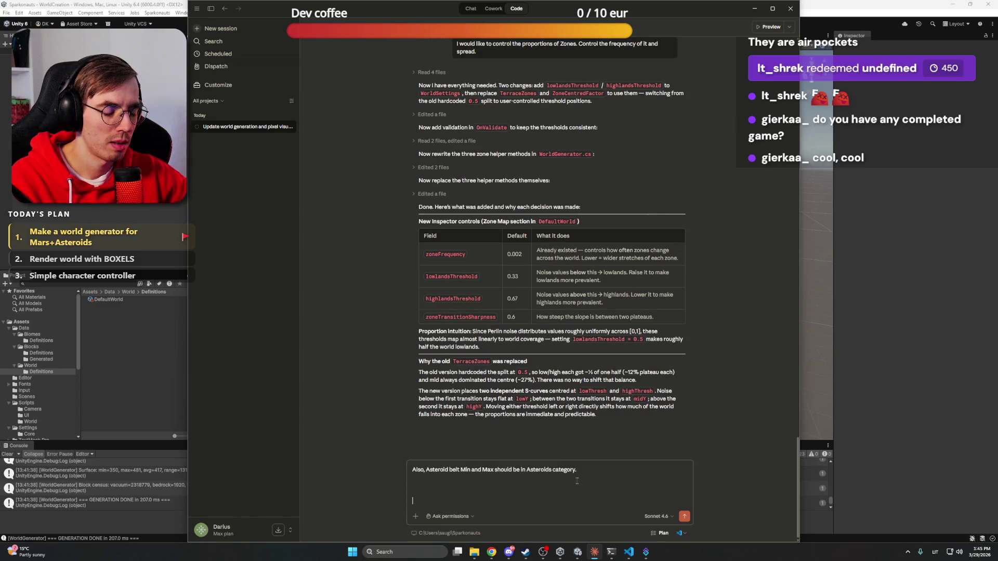
pyautogui.press('BackSpace')
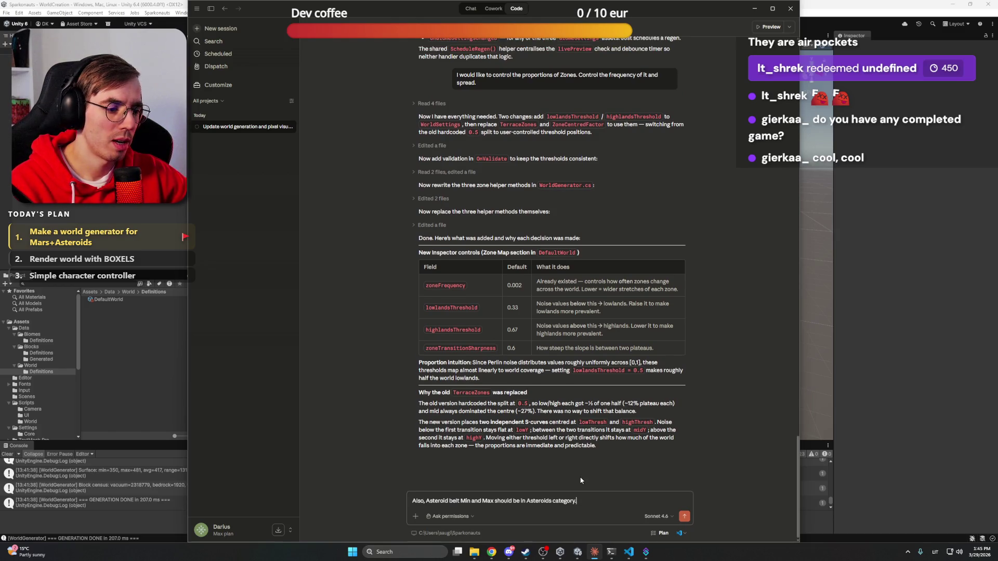
pyautogui.press('Return')
pyautogui.click(629, 552)
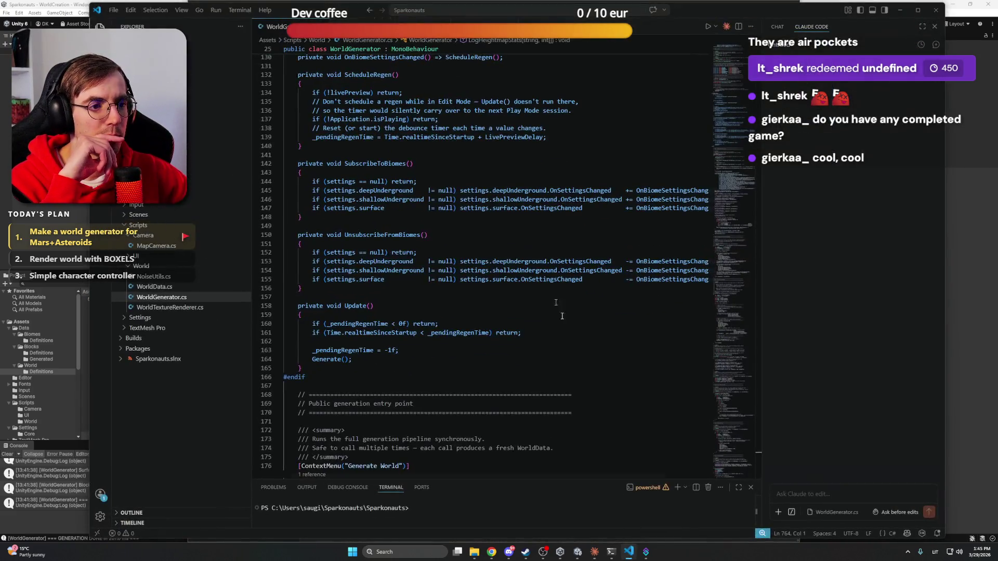
# Scroll through WorldGenerator.cs to read it, then return to Claude
pyautogui.click(535, 279)
pyautogui.scroll(9, 534, 287)
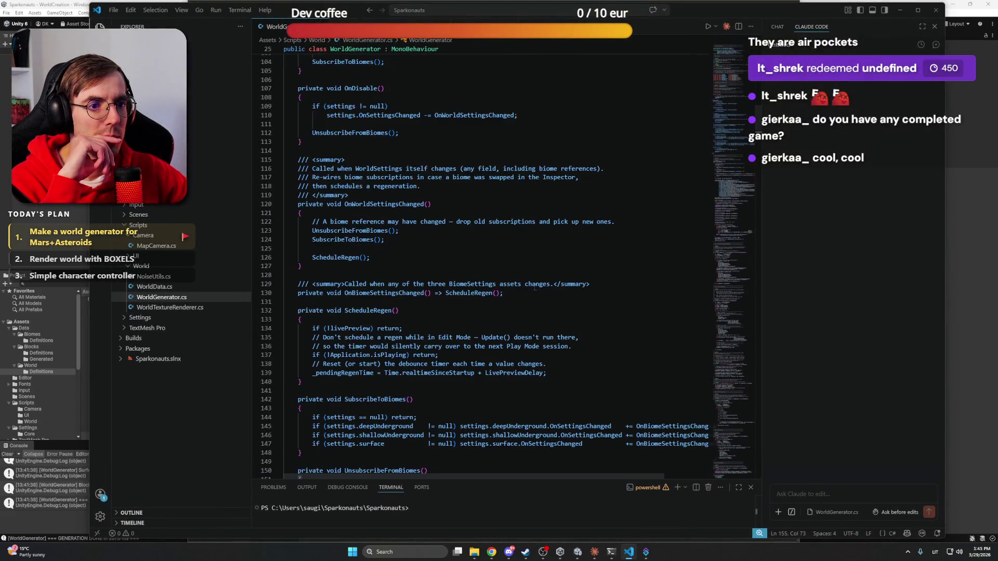
pyautogui.scroll(6, 535, 287)
pyautogui.click(380, 172)
pyautogui.scroll(-10, 482, 172)
pyautogui.scroll(-20, 483, 180)
pyautogui.scroll(-5, 485, 189)
pyautogui.hotkey('alt', 'Tab')
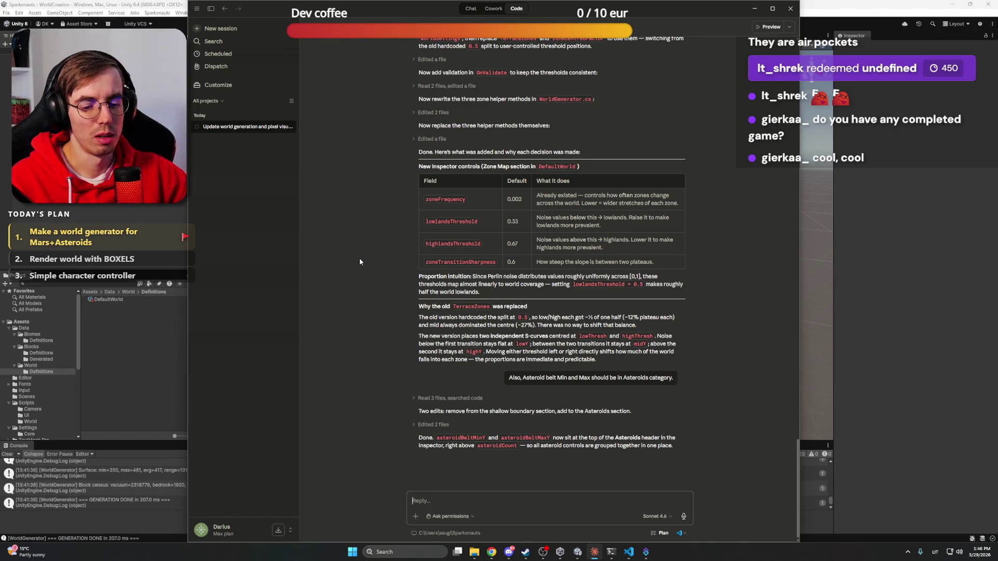
# Paste and clear the underground layers draft in Reply, then filter sessions to Sparkonauts
pyautogui.hotkey('ctrl', 'v')
pyautogui.moveTo(444, 501); pyautogui.dragTo(394, 439)
pyautogui.press('BackSpace')
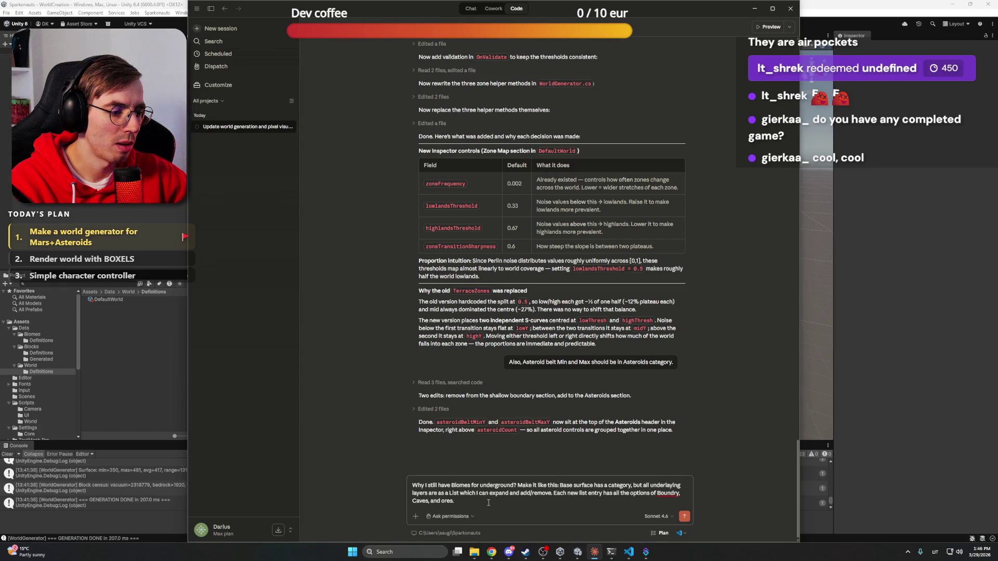
pyautogui.hotkey('ctrl', 'a')
pyautogui.press('BackSpace')
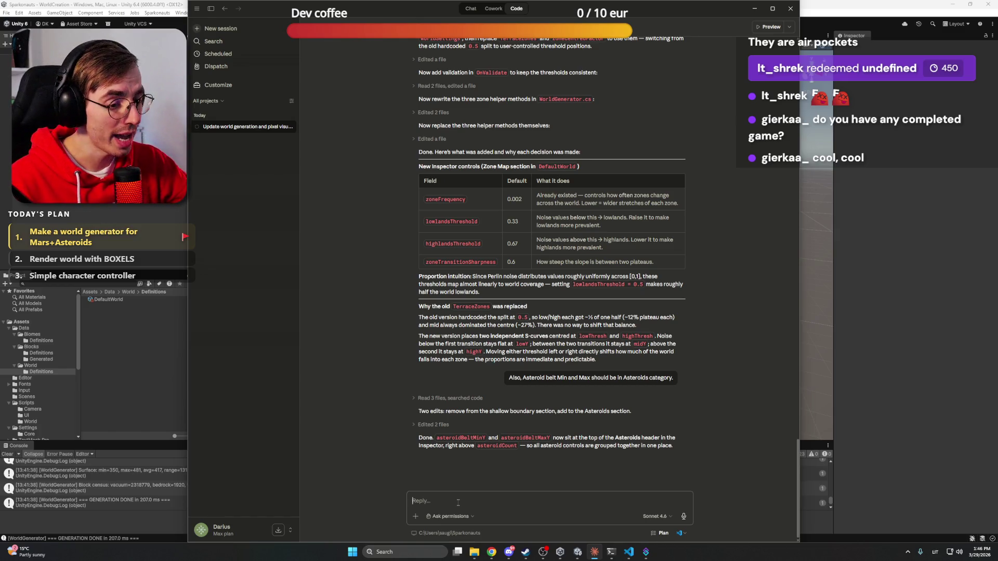
pyautogui.hotkey('ctrl', 'v')
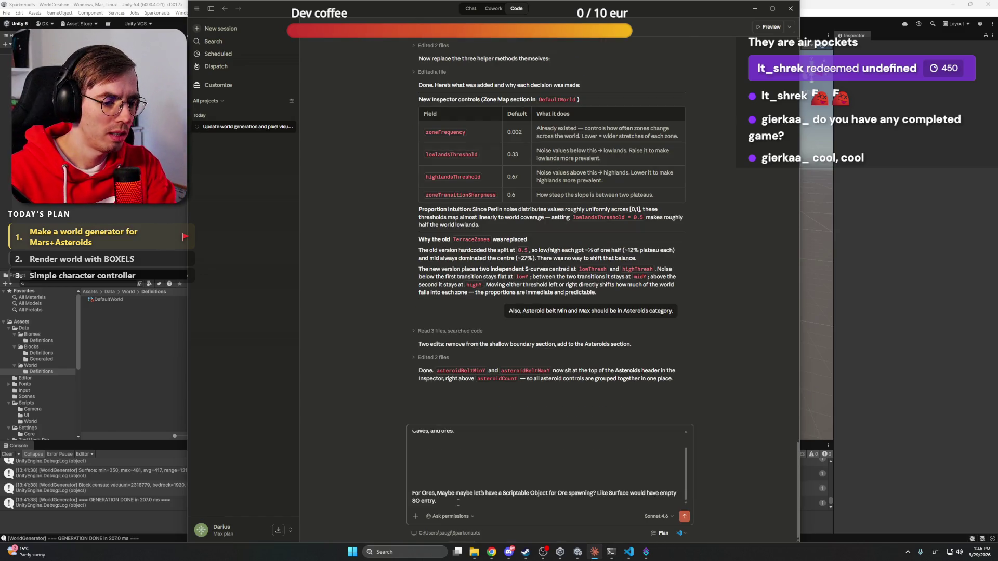
pyautogui.hotkey('ctrl', 'a')
pyautogui.press('BackSpace')
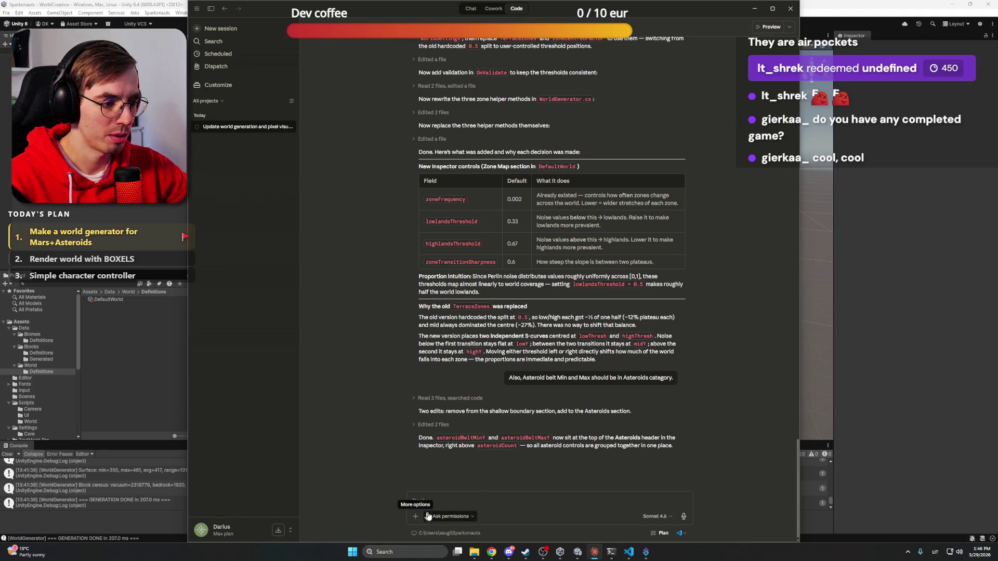
pyautogui.click(220, 102)
pyautogui.click(230, 134)
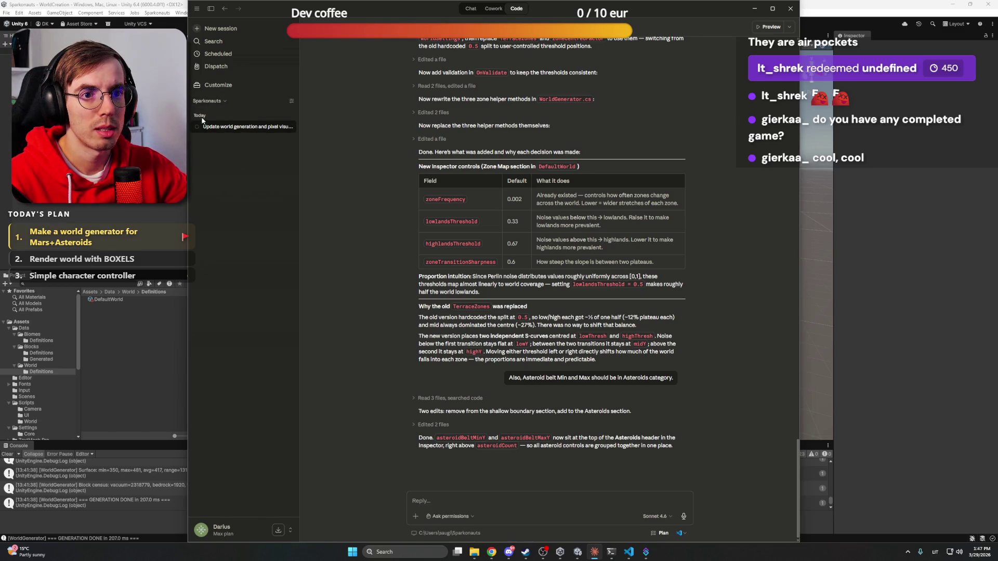
# Start a new session and check the model list, keeping Opus 4.6
pyautogui.click(227, 29)
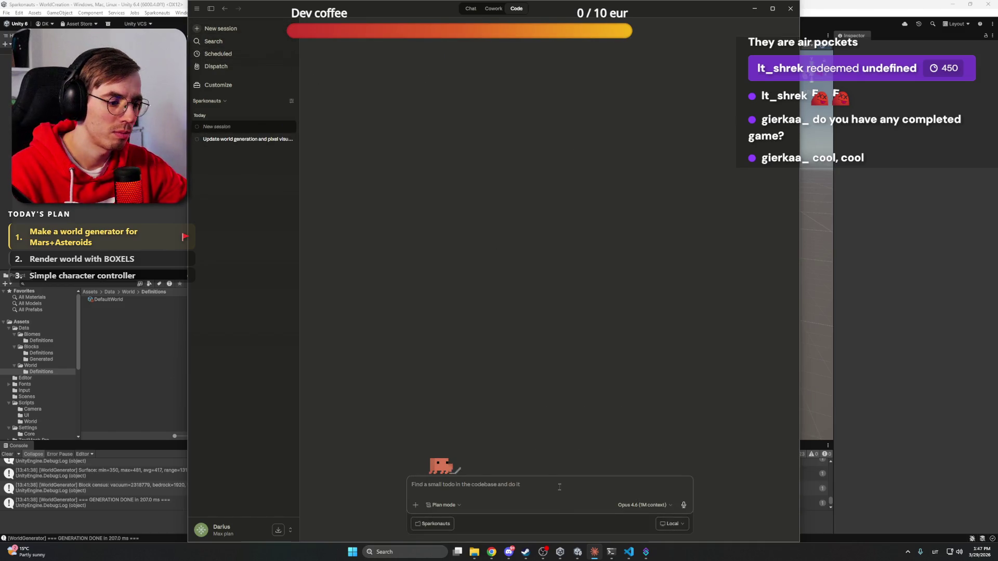
pyautogui.click(643, 505)
pyautogui.click(629, 457)
pyautogui.click(642, 505)
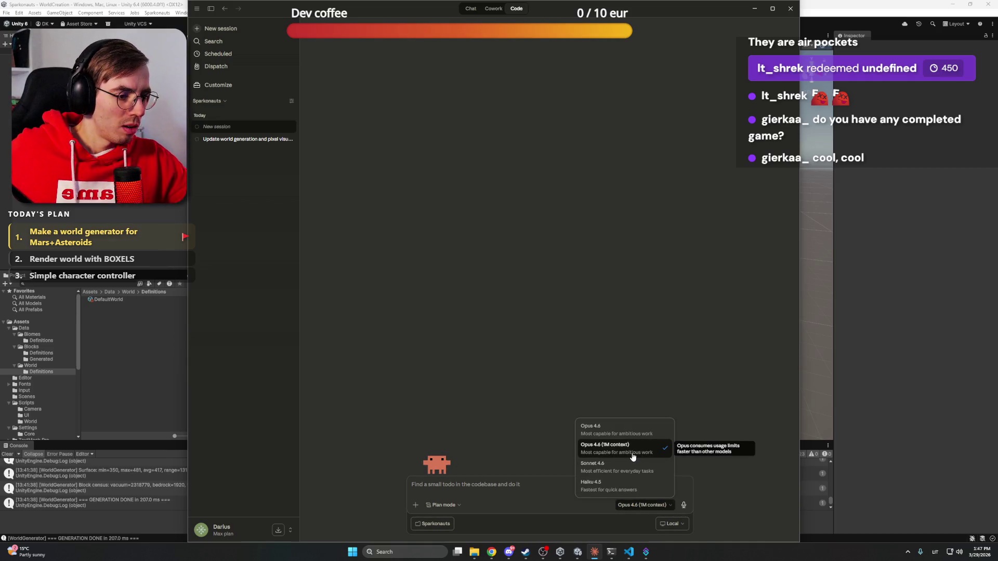
pyautogui.click(539, 488)
pyautogui.click(658, 506)
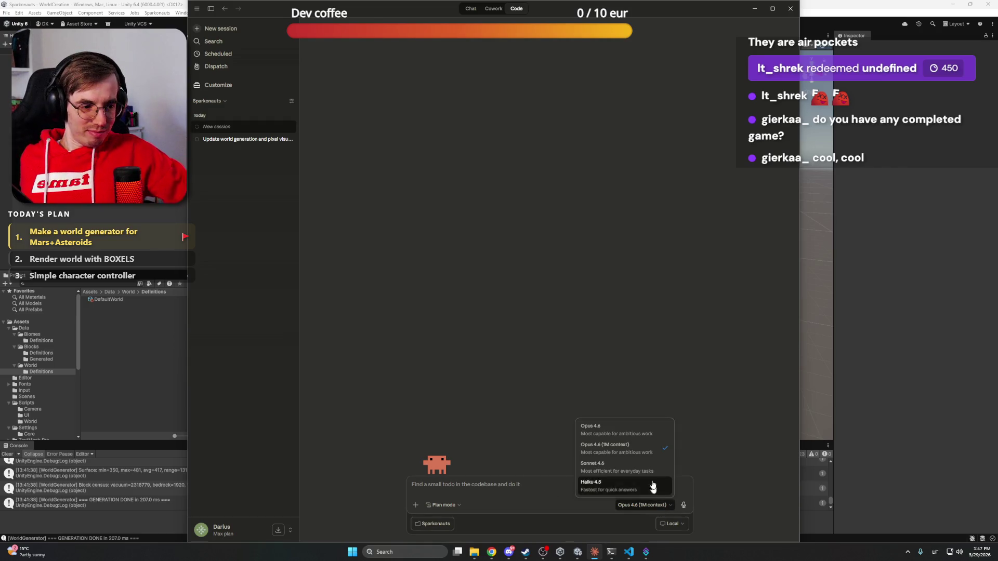
pyautogui.click(543, 482)
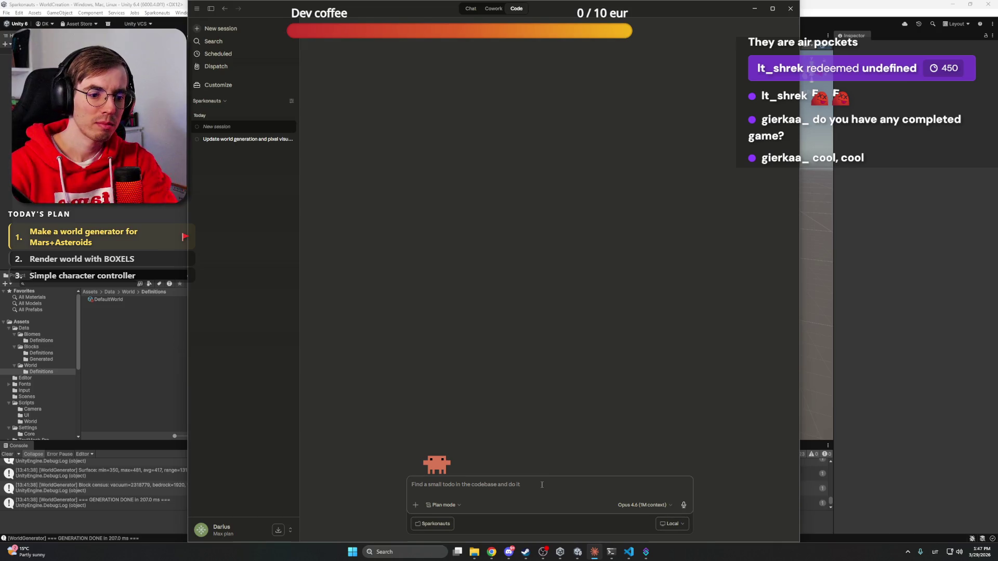
# Type that world generation fills the world with block data, correcting Rendinering to Rendering
pyautogui.write("Let's plan t")
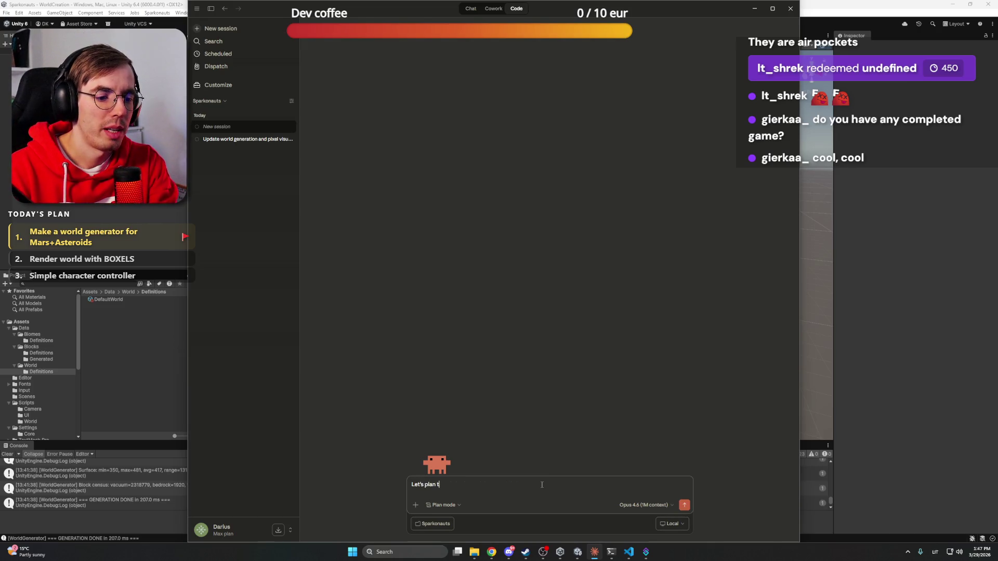
pyautogui.write('he Rendinerin')
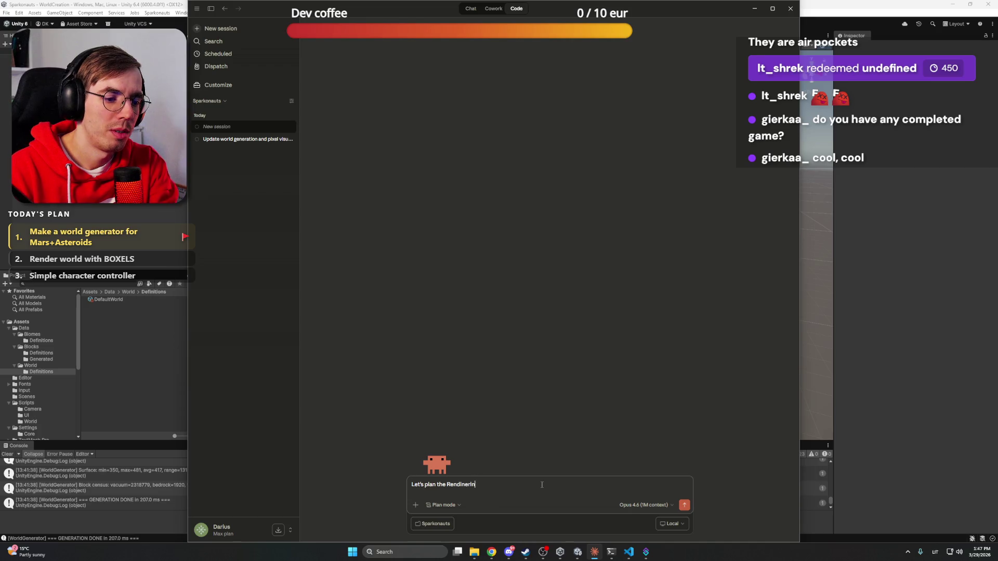
pyautogui.write('g part. Now ')
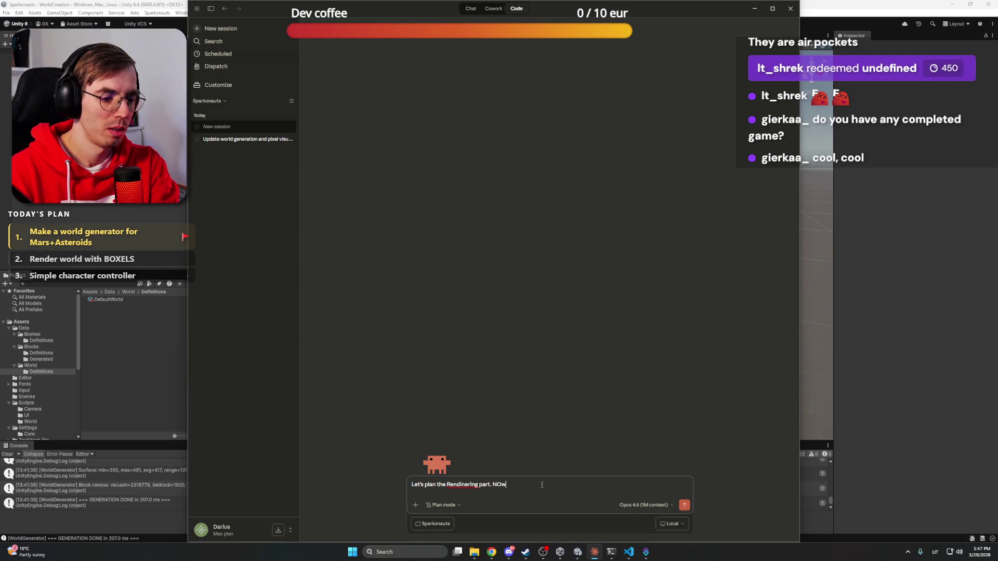
pyautogui.write('I ha')
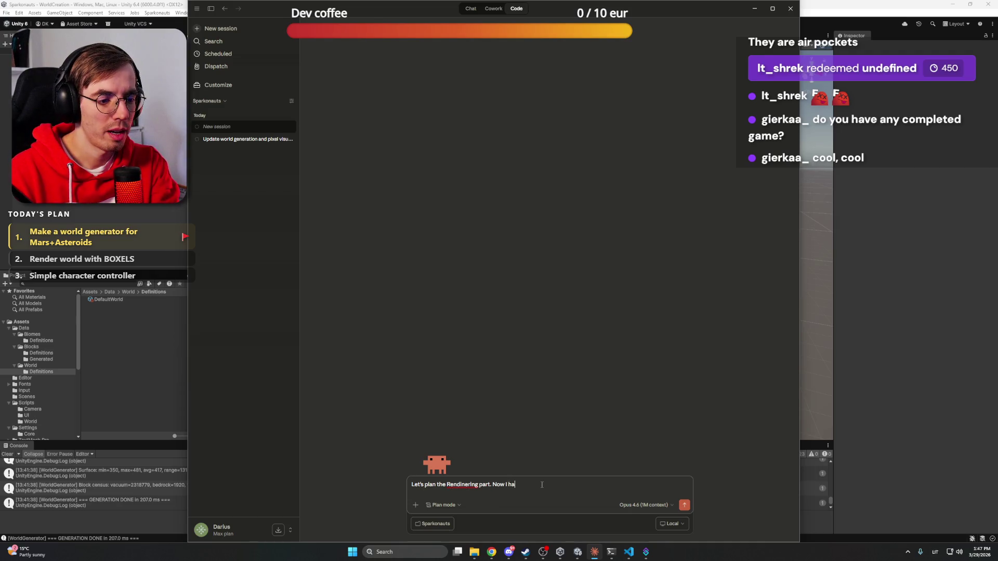
pyautogui.write('ve a solo')
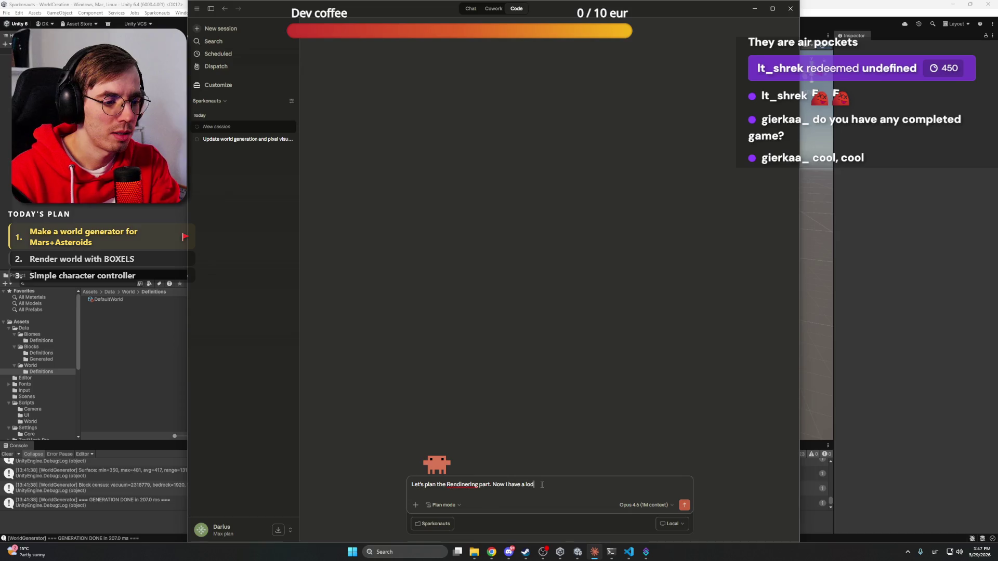
pyautogui.press('BackSpace')
pyautogui.write('id')
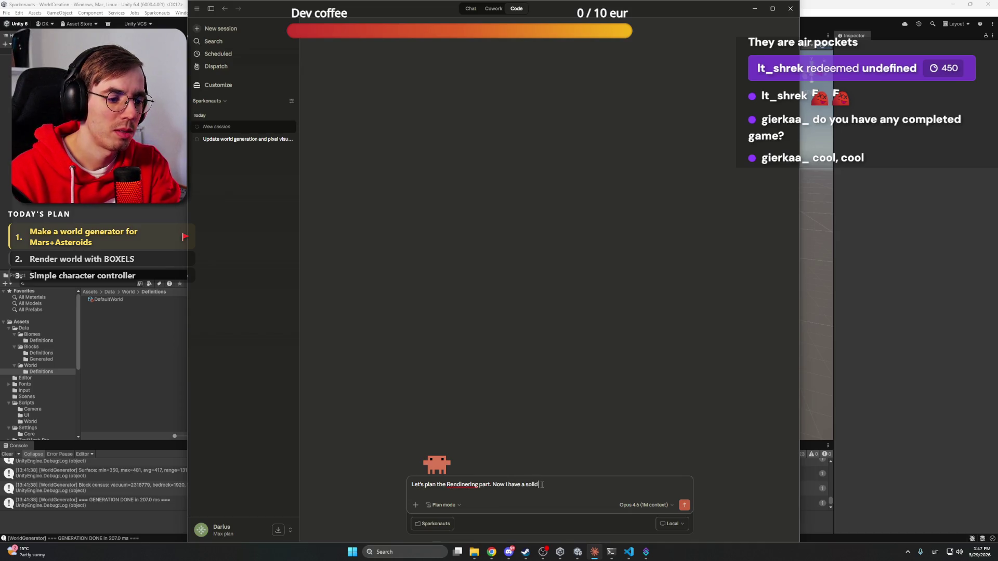
pyautogui.write(' working world generation,')
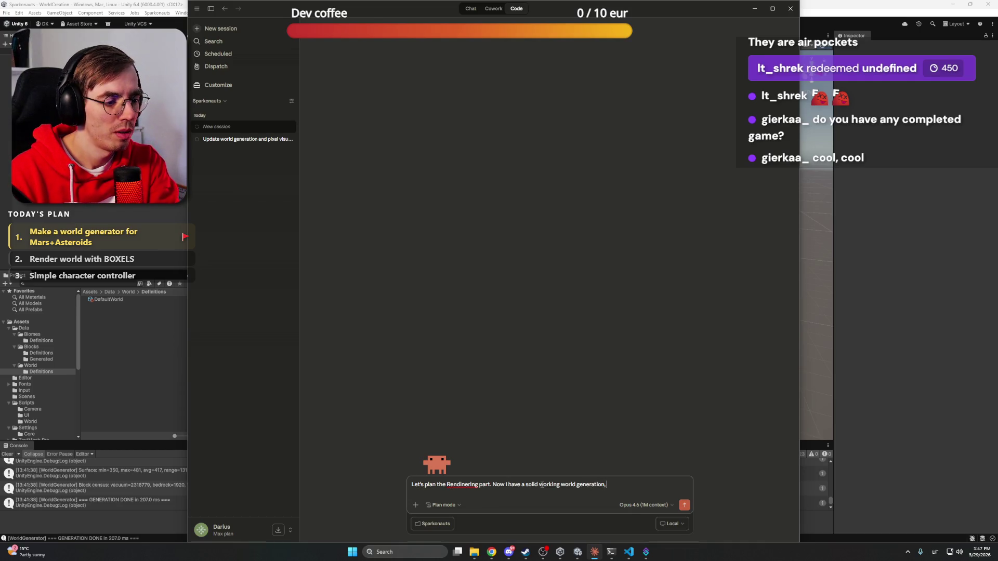
pyautogui.write(' the world')
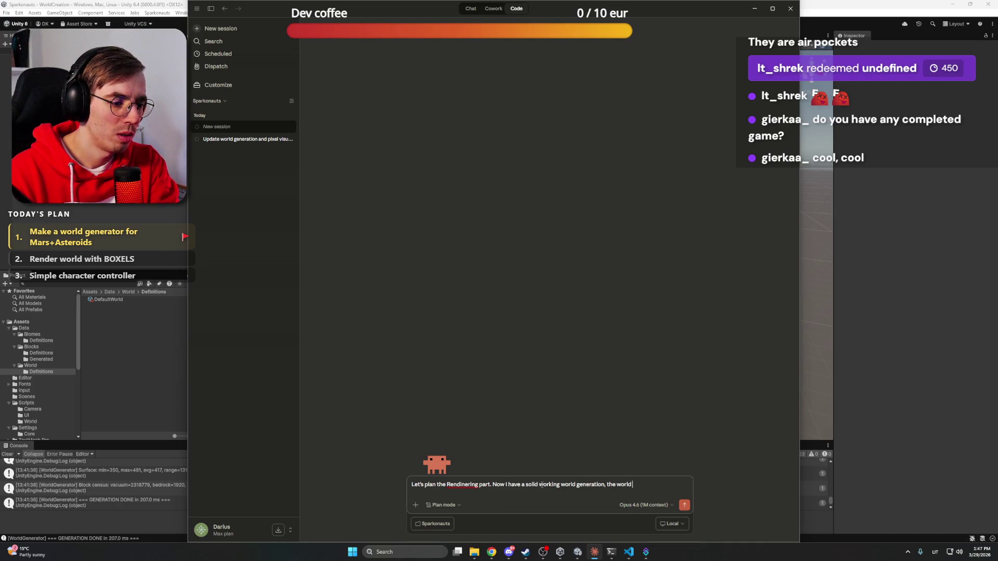
pyautogui.write(' is filled with')
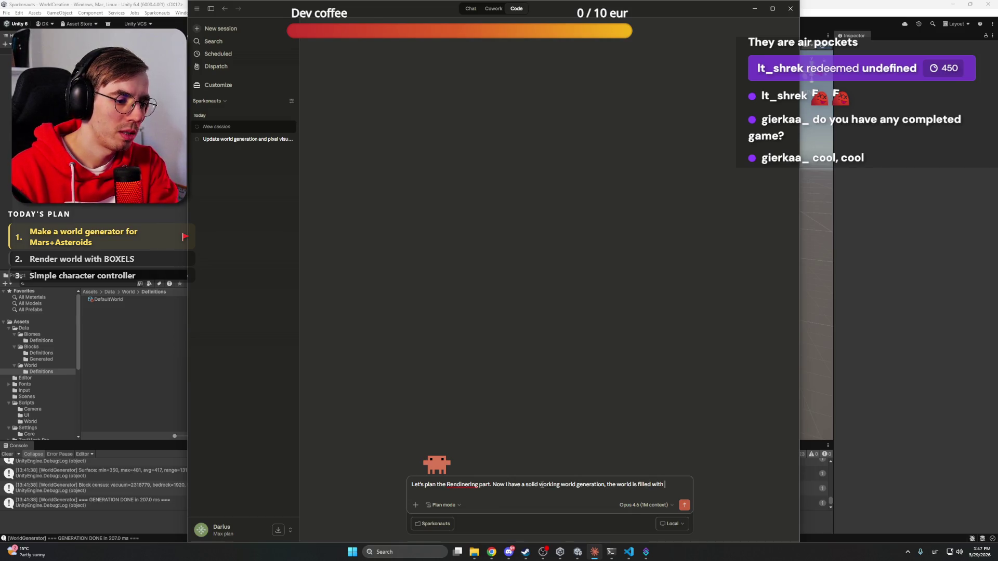
pyautogui.write(' block data')
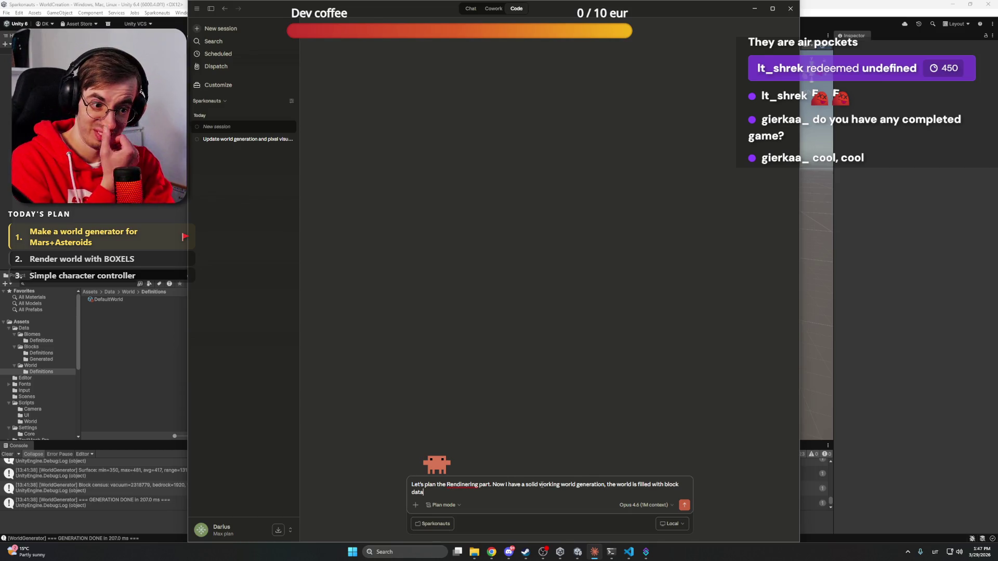
pyautogui.rightClick(472, 484)
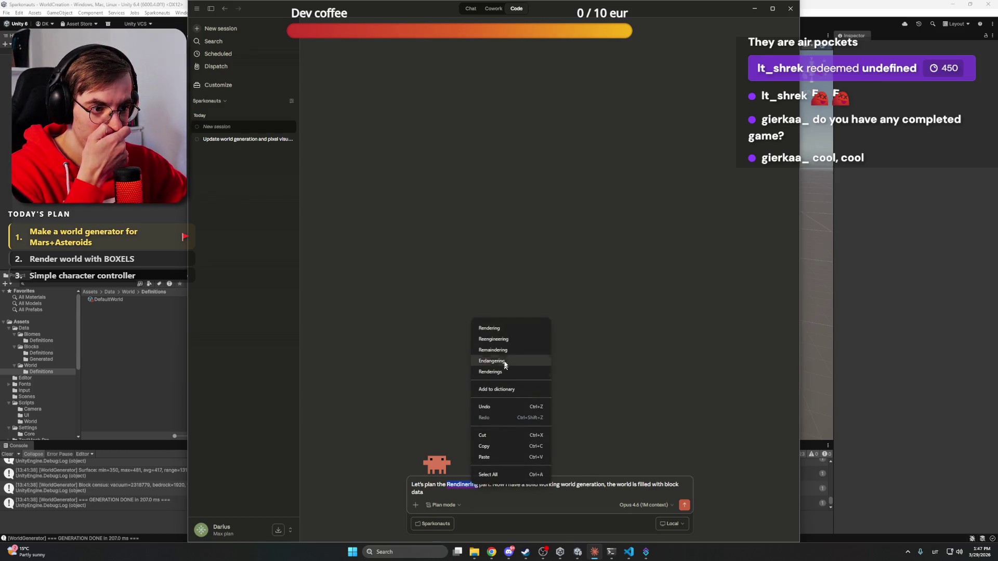
pyautogui.click(489, 328)
pyautogui.write('.')
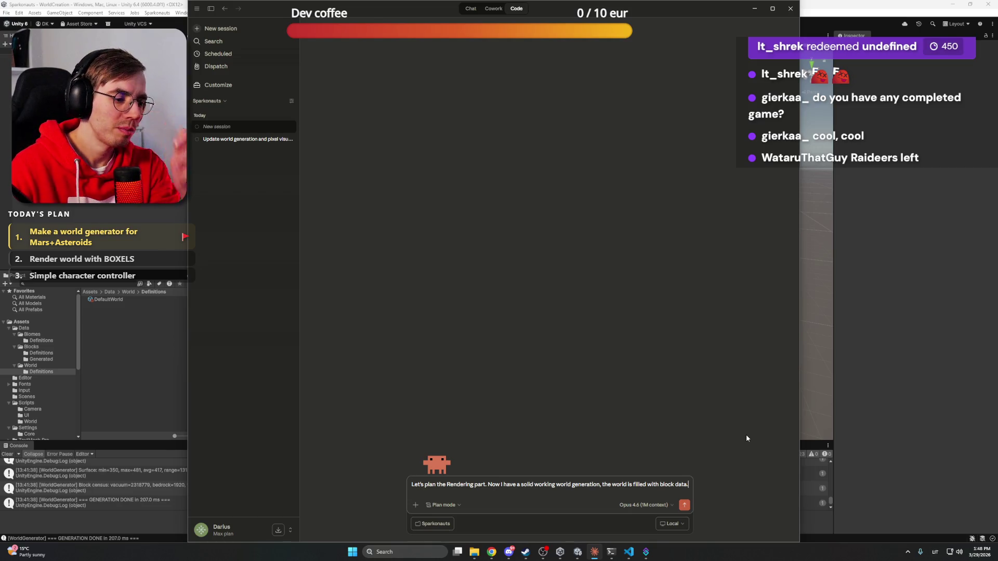
# Ask for high- and low-level Rendering steps in a new .md file, and introduce BOXELS
pyautogui.write('Let')
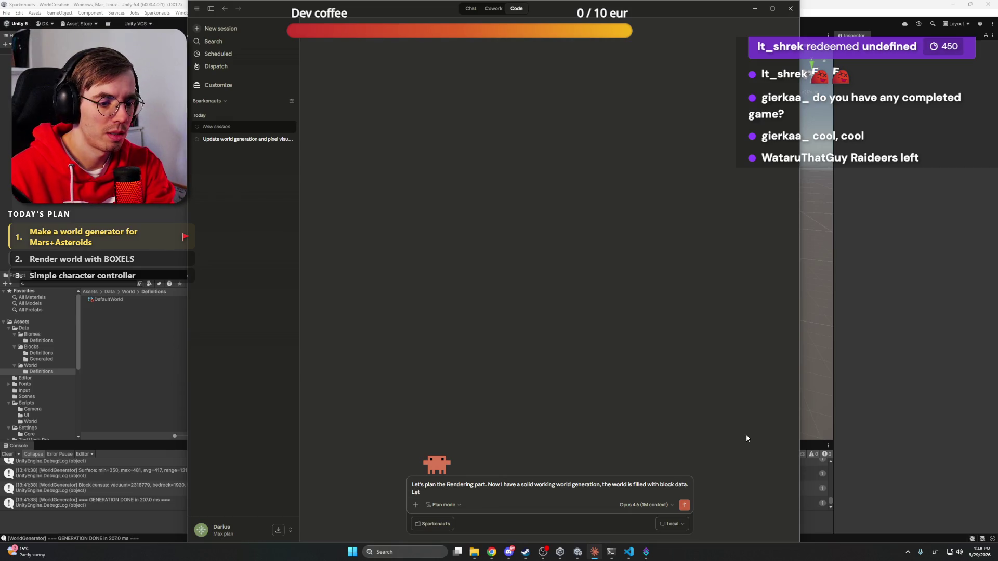
pyautogui.write("'s con")
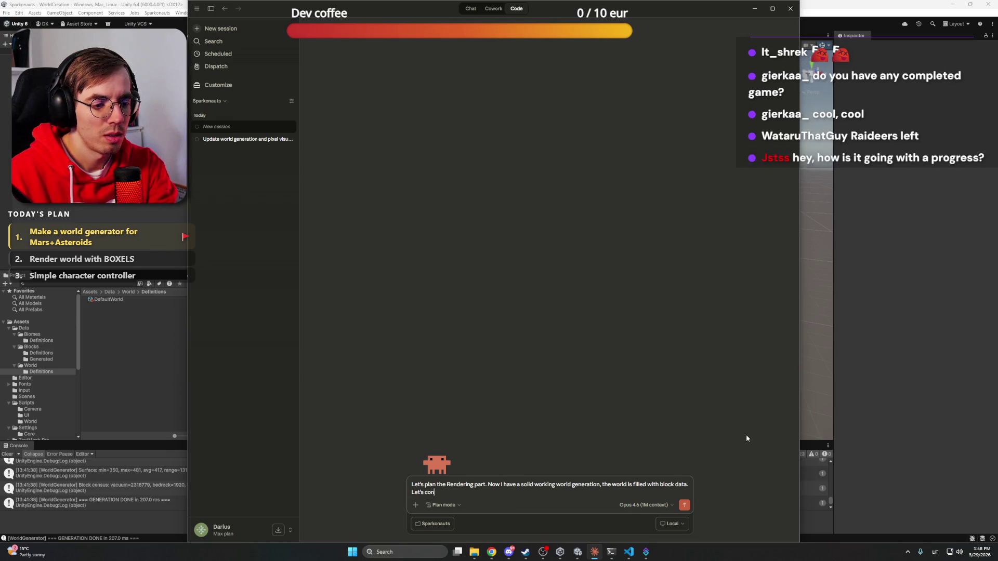
pyautogui.write('struct ne')
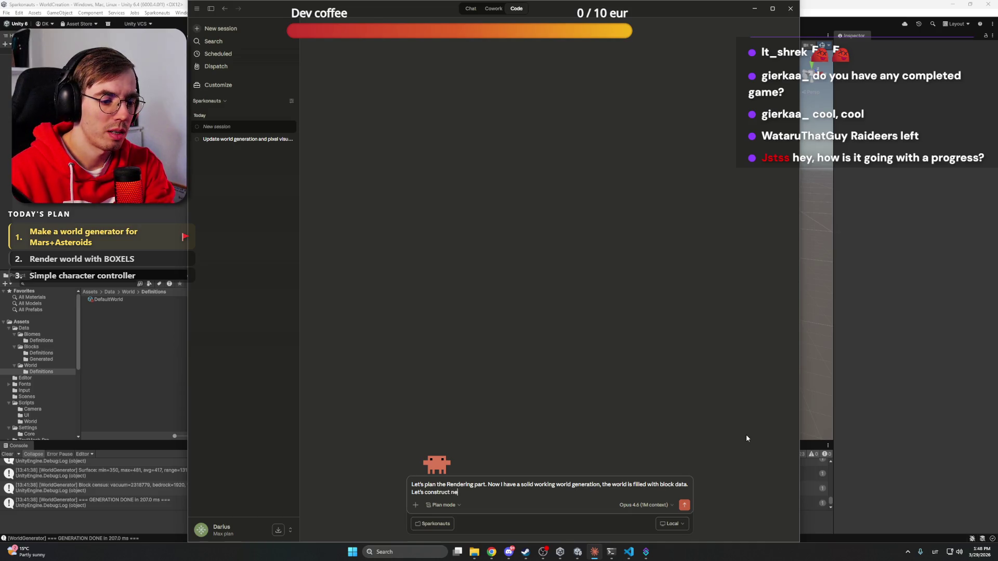
pyautogui.write('xt steps with high')
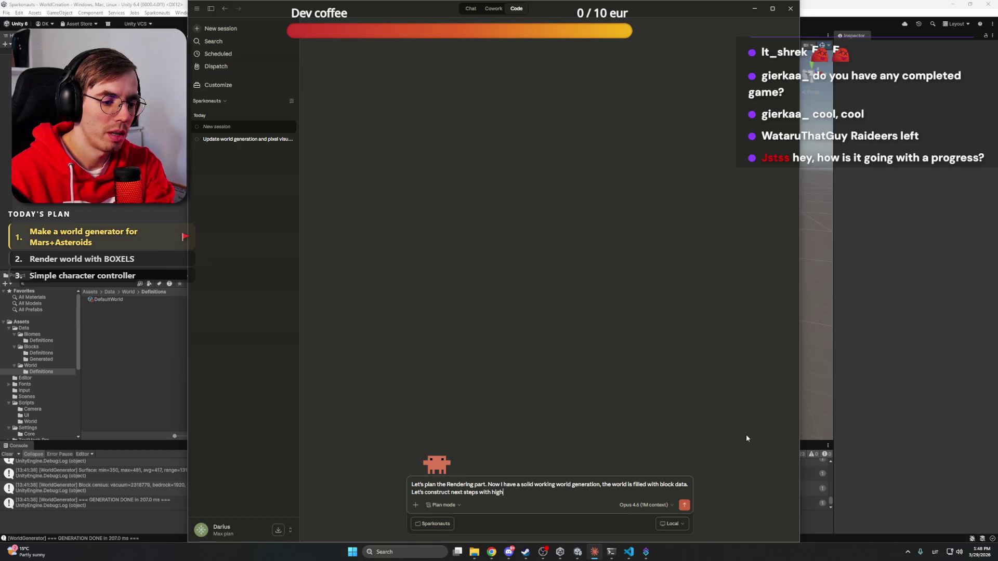
pyautogui.write('-level and low')
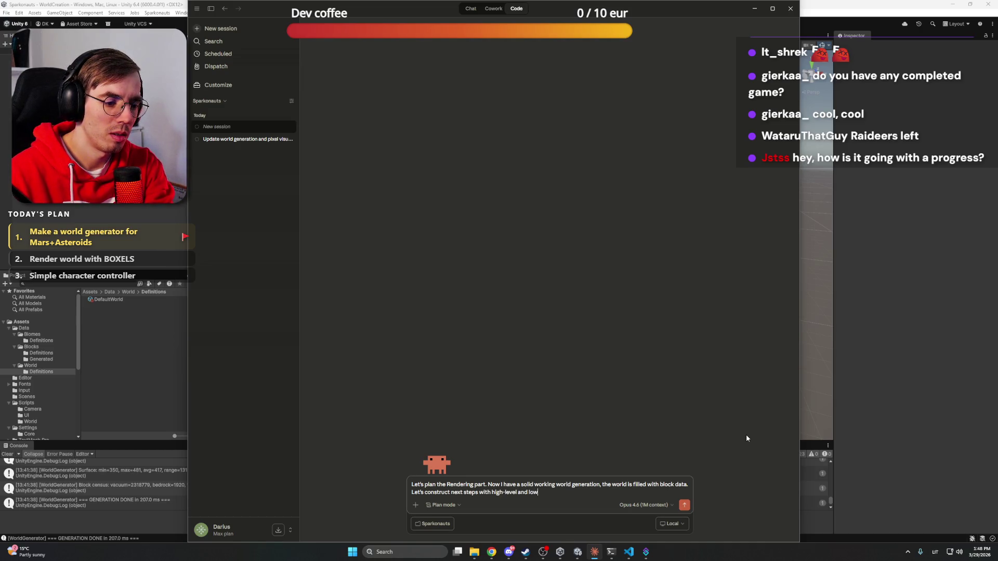
pyautogui.write('l-evel p')
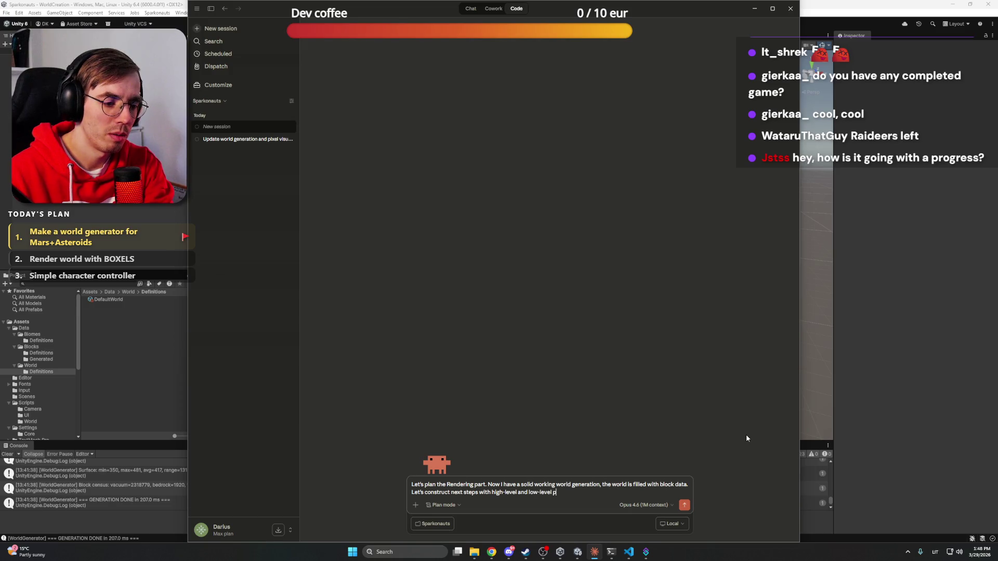
pyautogui.write('lan for Rendering.')
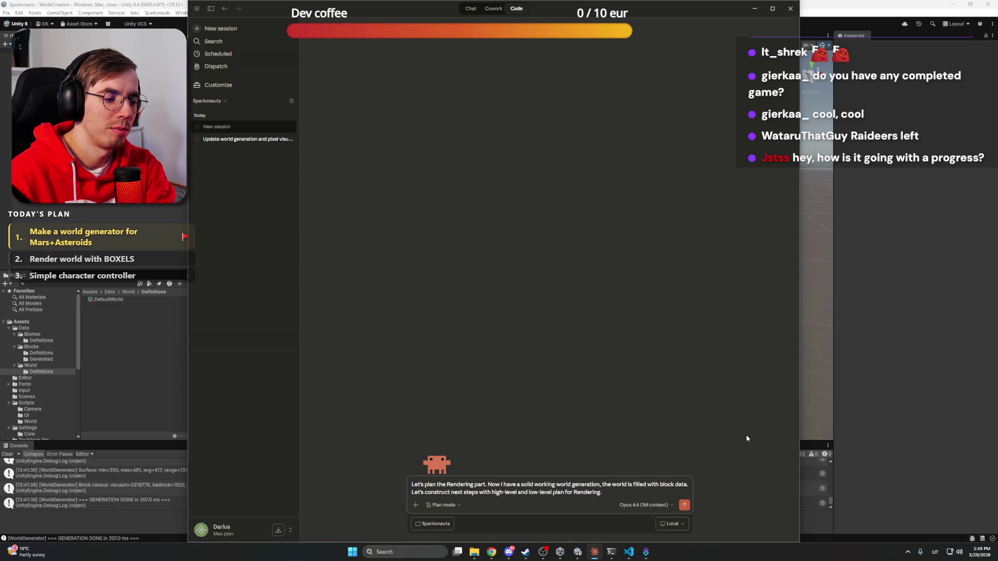
pyautogui.write("Let's crea")
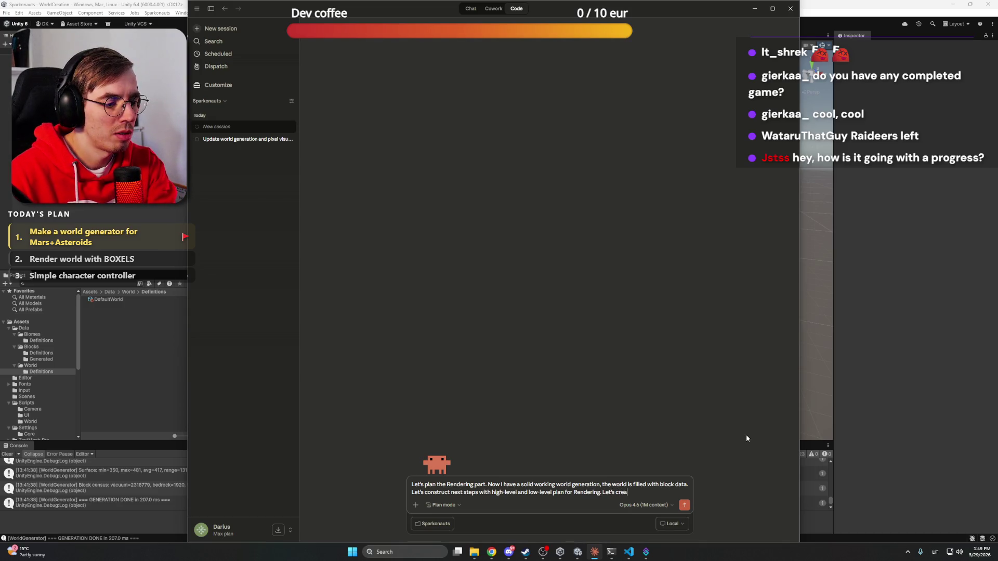
pyautogui.write('te a new .md file for ty')
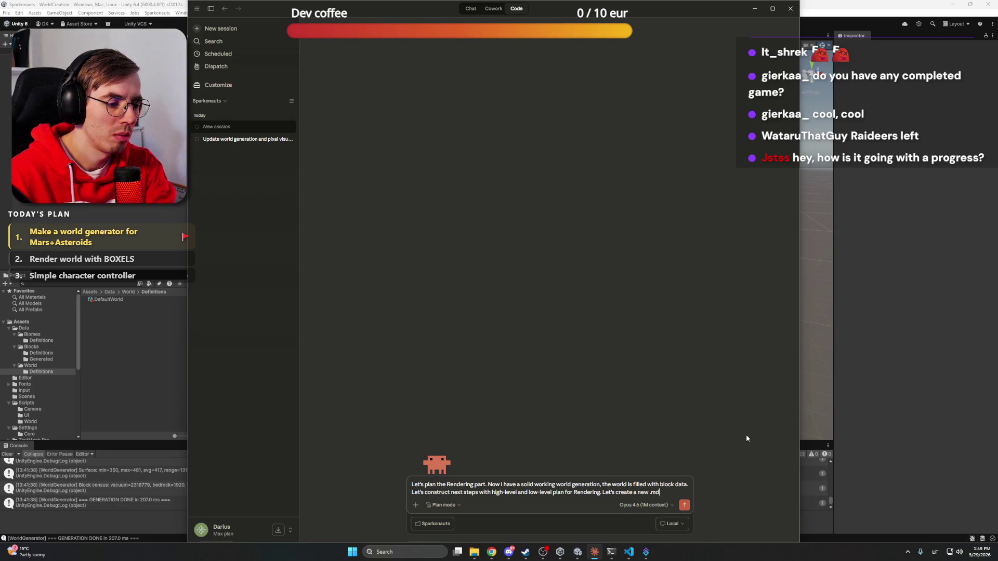
pyautogui.press('BackSpace')
pyautogui.write('hi')
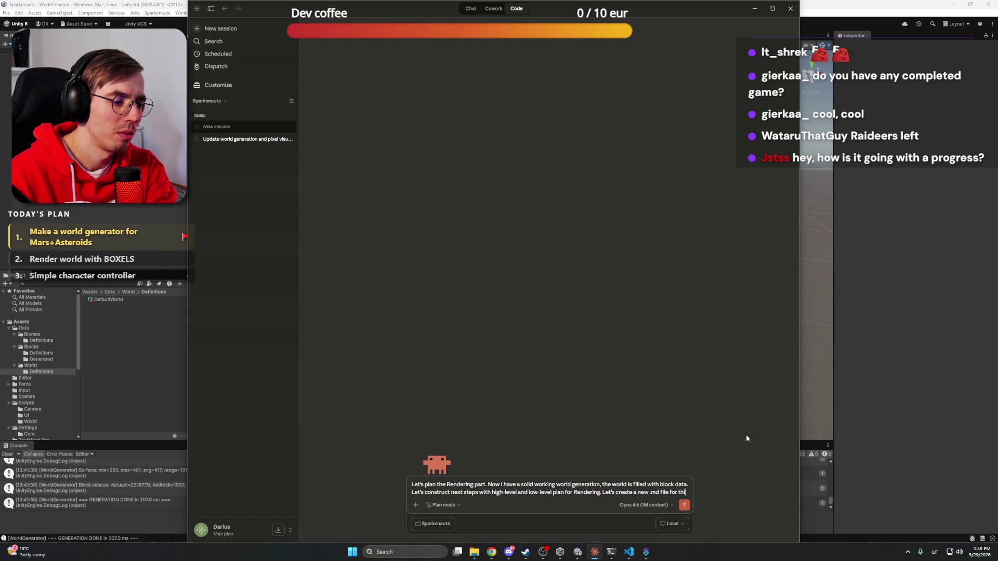
pyautogui.write('s, to have as')
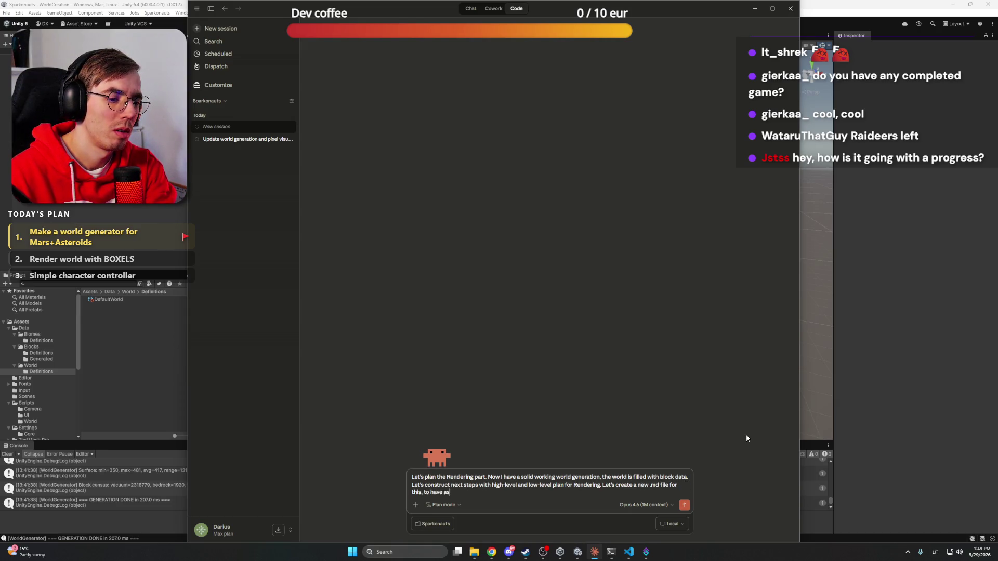
pyautogui.write(' a conce')
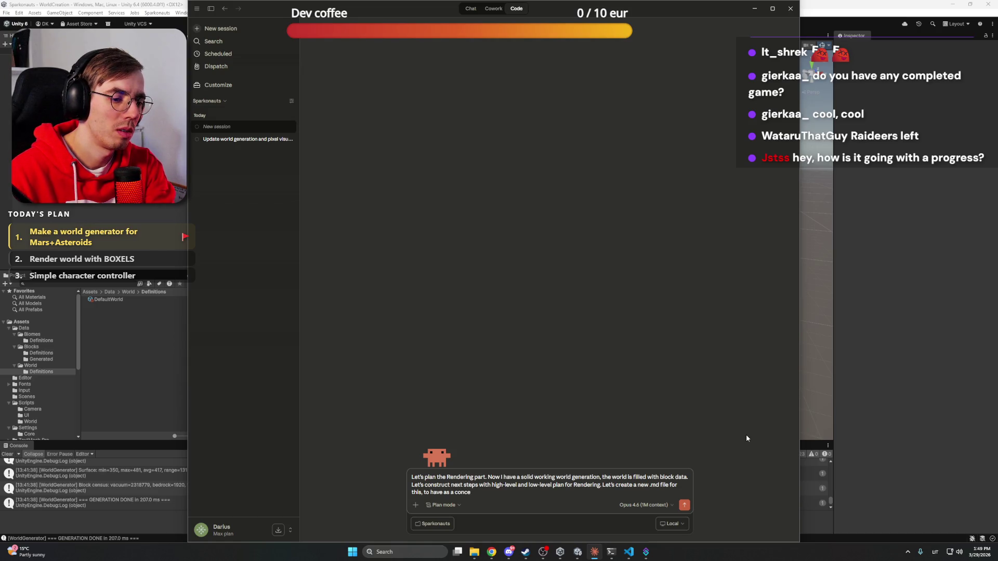
pyautogui.press('BackSpace')
pyautogui.press('BackSpace')
pyautogui.write('text.')
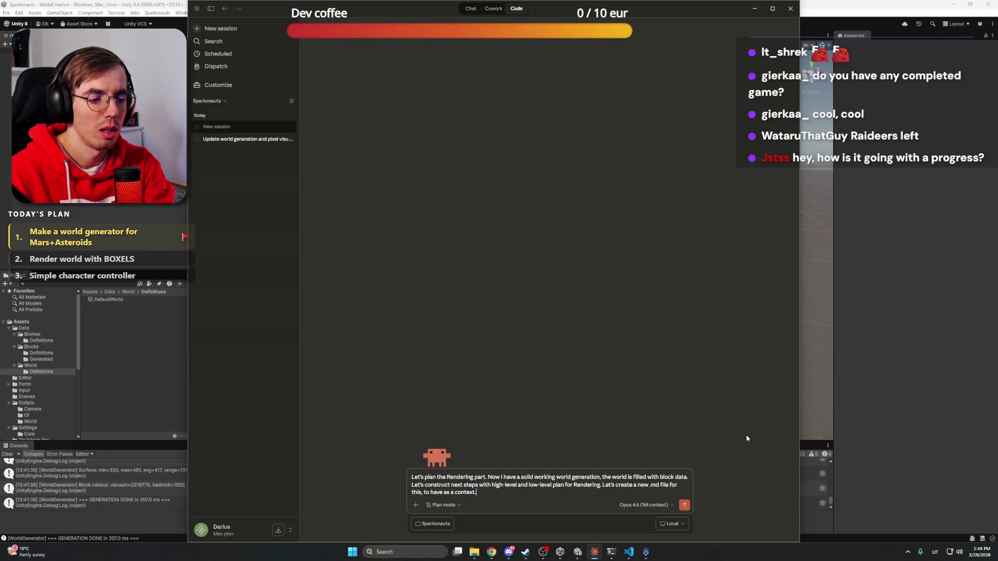
pyautogui.hotkey('shift', 'Return')
pyautogui.hotkey('shift', 'Return')
pyautogui.write('What I want to achieve is ')
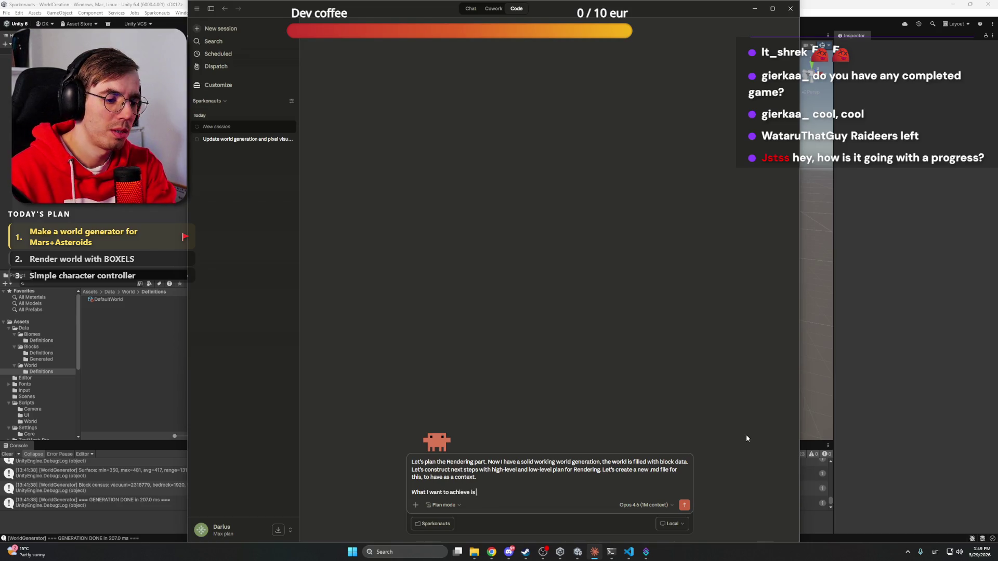
pyautogui.write('BOXELS. ')
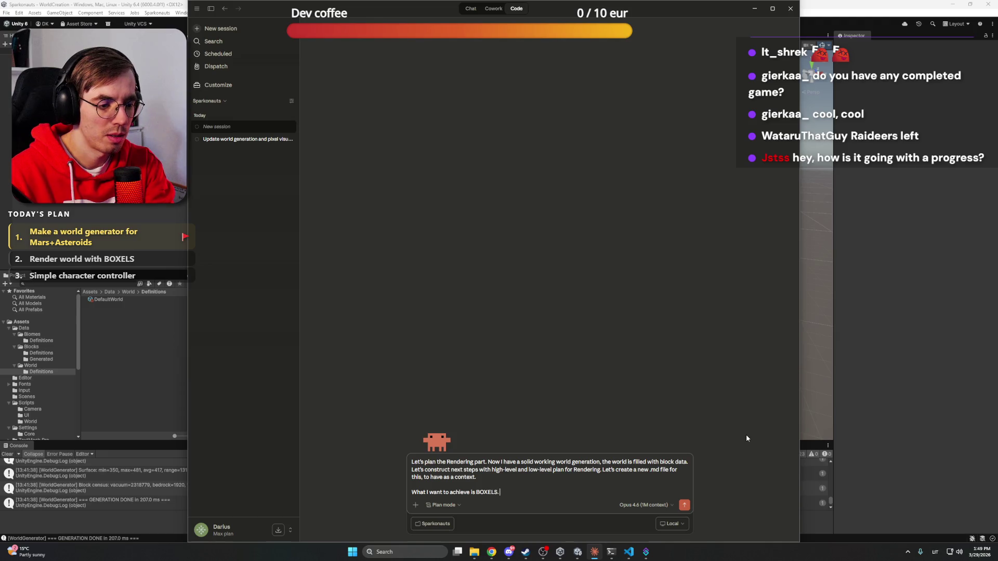
pyautogui.write('3D vox')
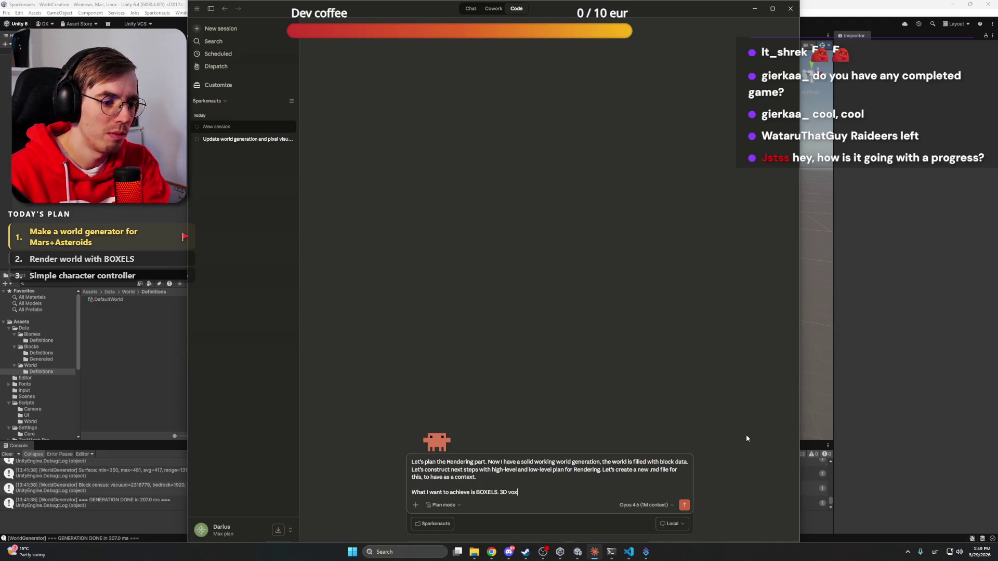
pyautogui.write('els for displa')
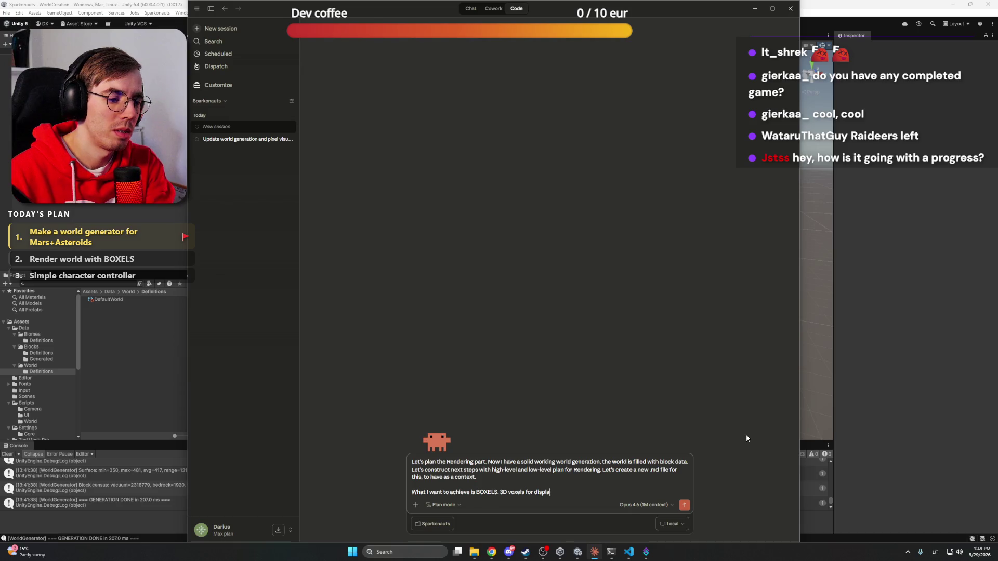
pyautogui.write('ying 2D terrain data like')
# Add that front and 4 side faces render, the far face never, and no Greedy meshing yet
pyautogui.write(' in Terraria. ')
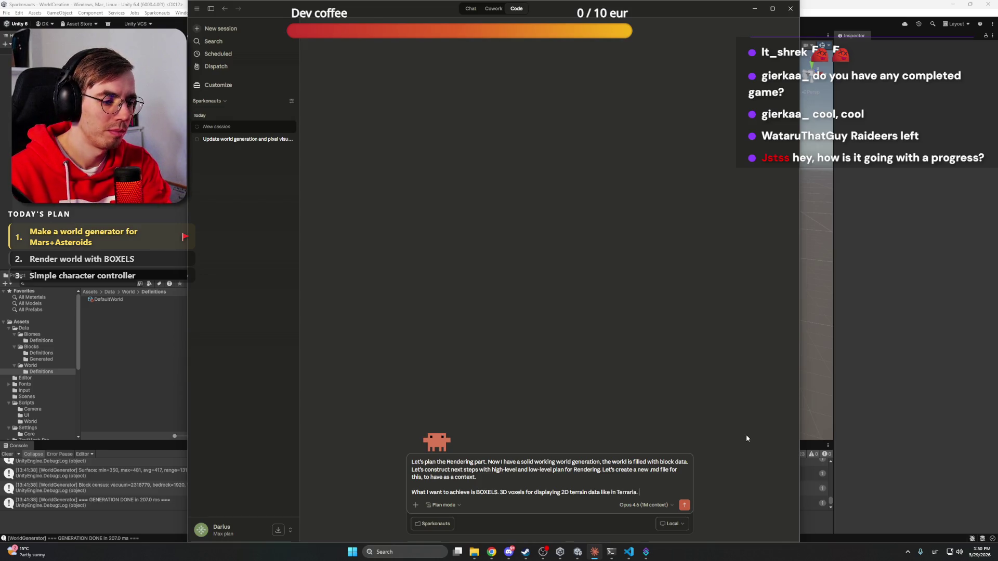
pyautogui.write('I will')
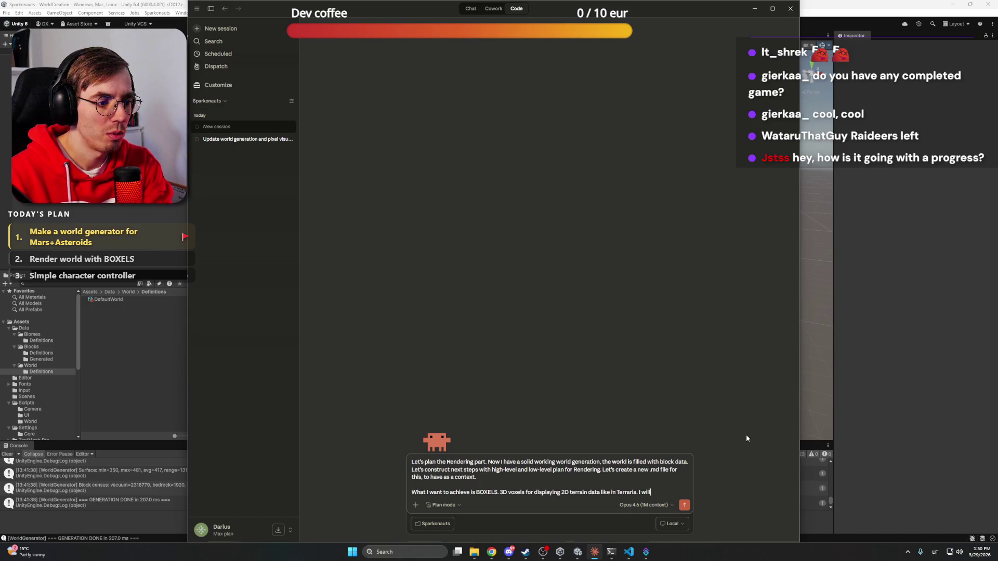
pyautogui.write(' need to s')
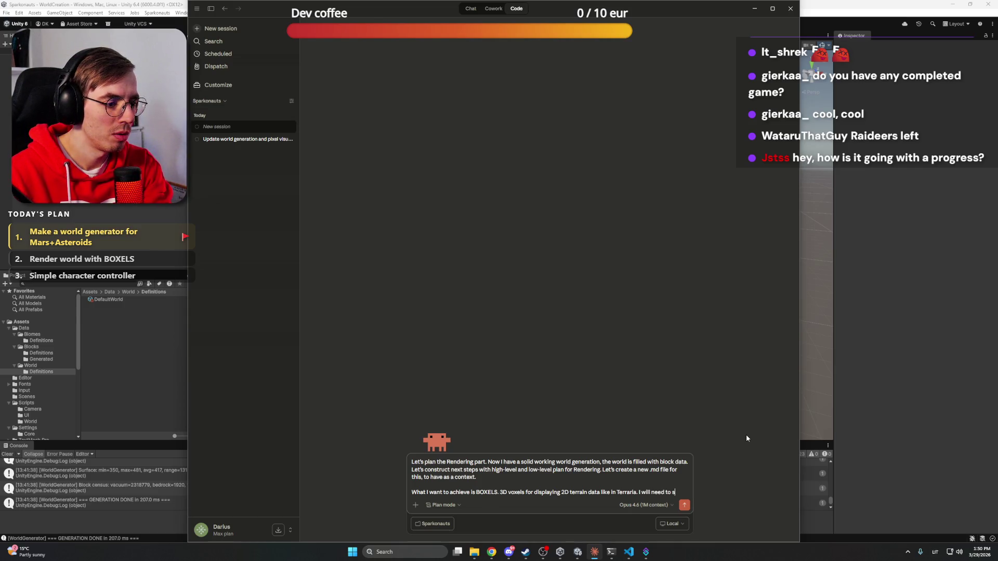
pyautogui.write('ee the front')
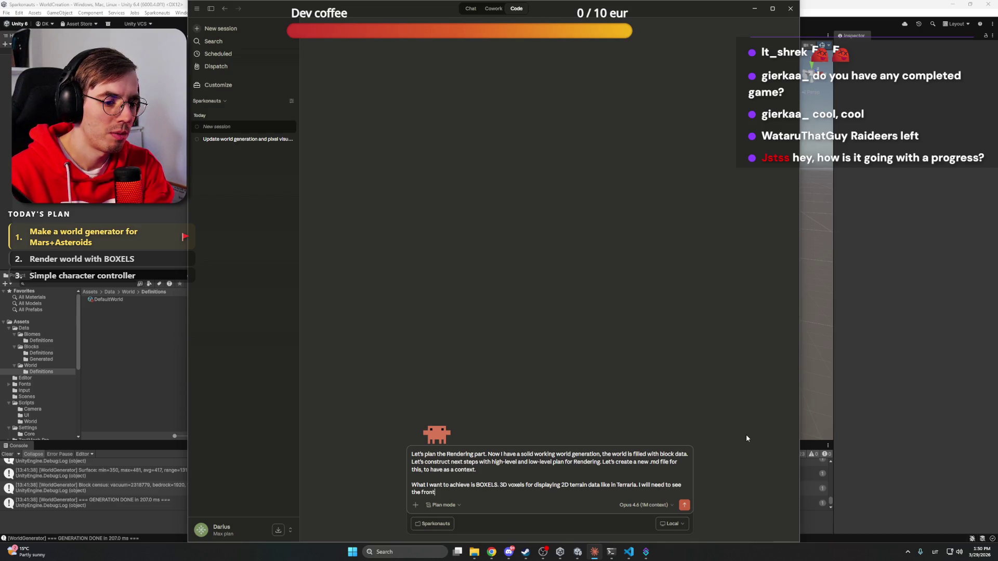
pyautogui.write(' faceal')
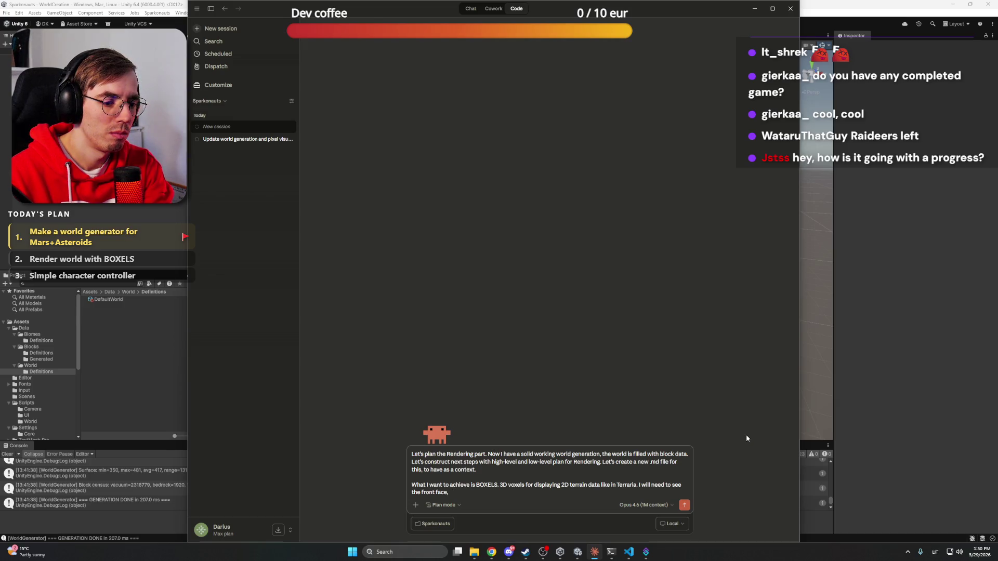
pyautogui.write('and sides,')
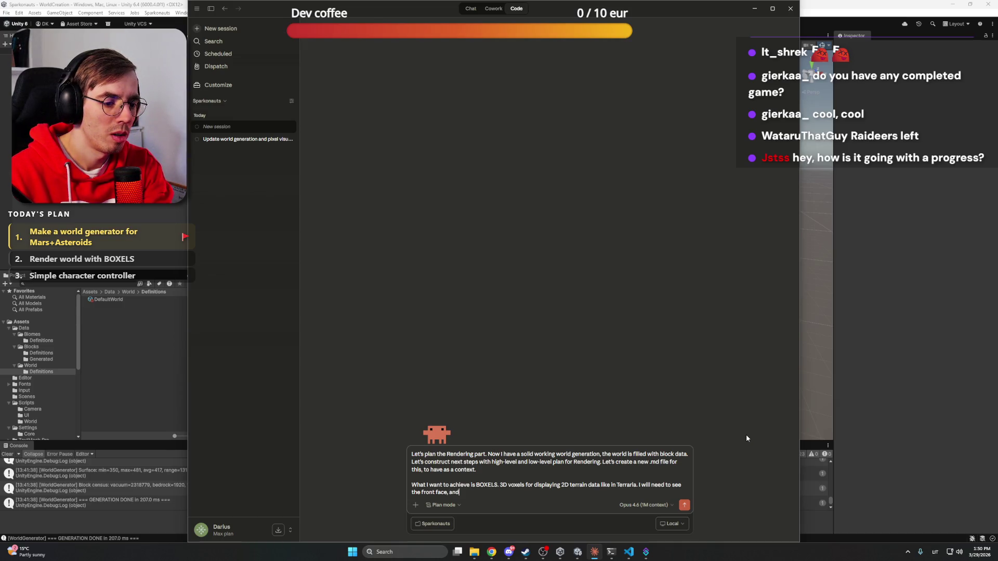
pyautogui.press('BackSpace')
pyautogui.write('4 sides,')
pyautogui.press('End')
pyautogui.write('ut 1 face away ')
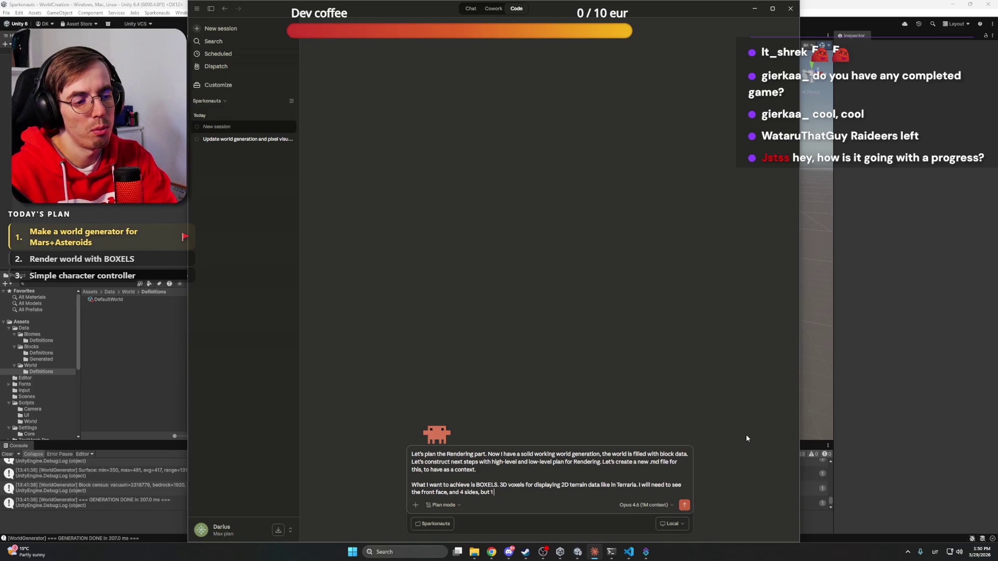
pyautogui.write('fro')
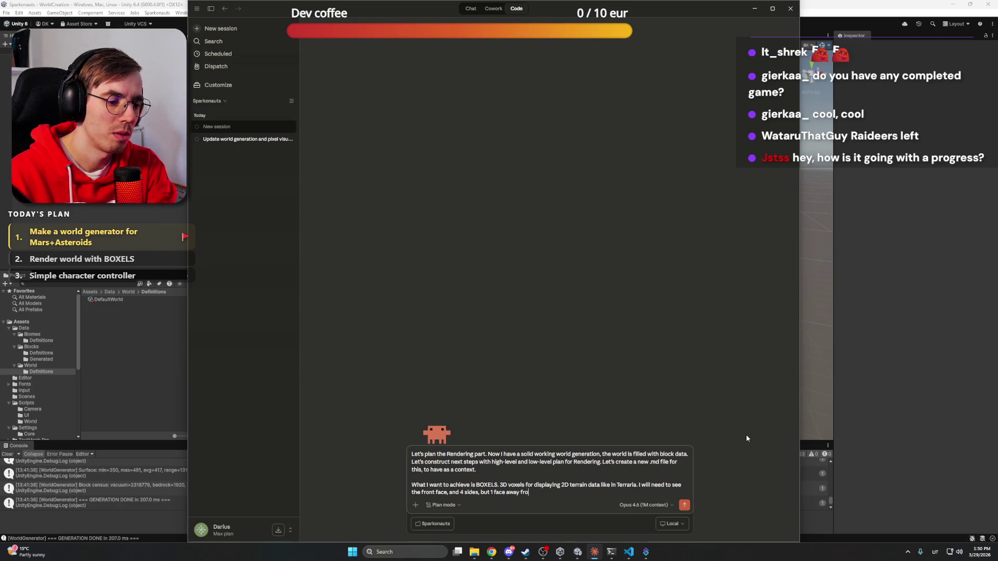
pyautogui.write('m camera w')
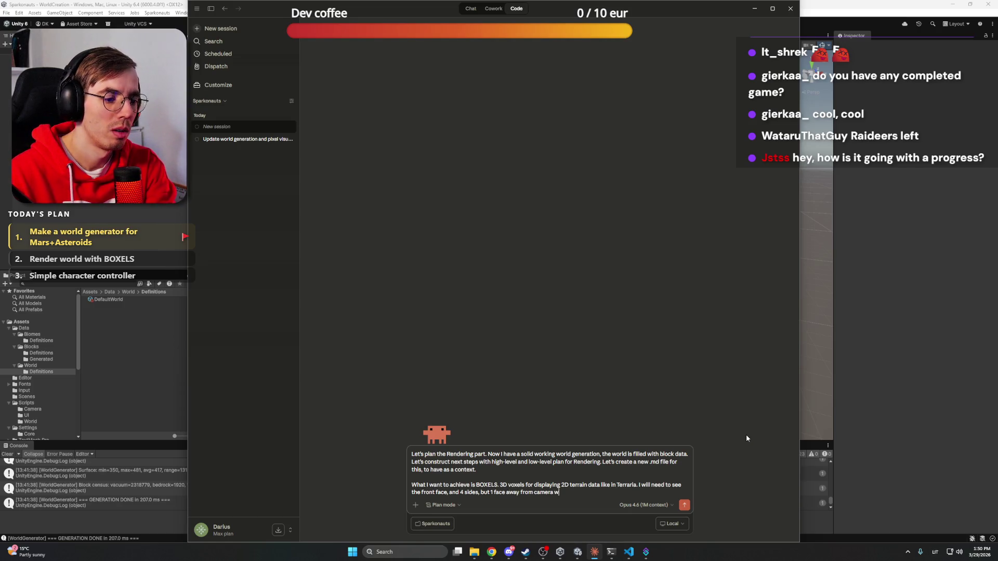
pyautogui.write('ill never be ren')
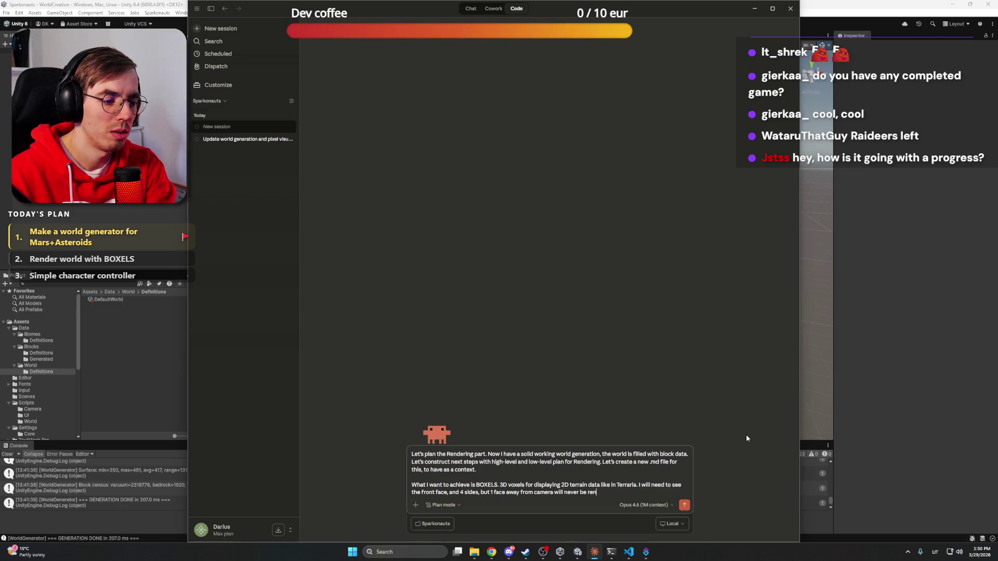
pyautogui.write('dered. No')
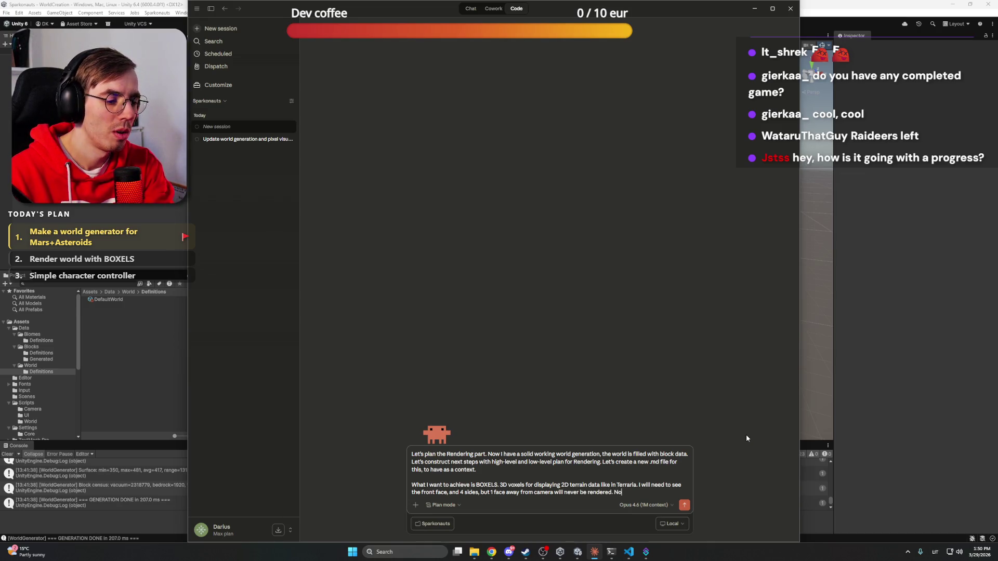
pyautogui.press('BackSpace')
pyautogui.press('BackSpace')
pyautogui.write("For now let's not go with")
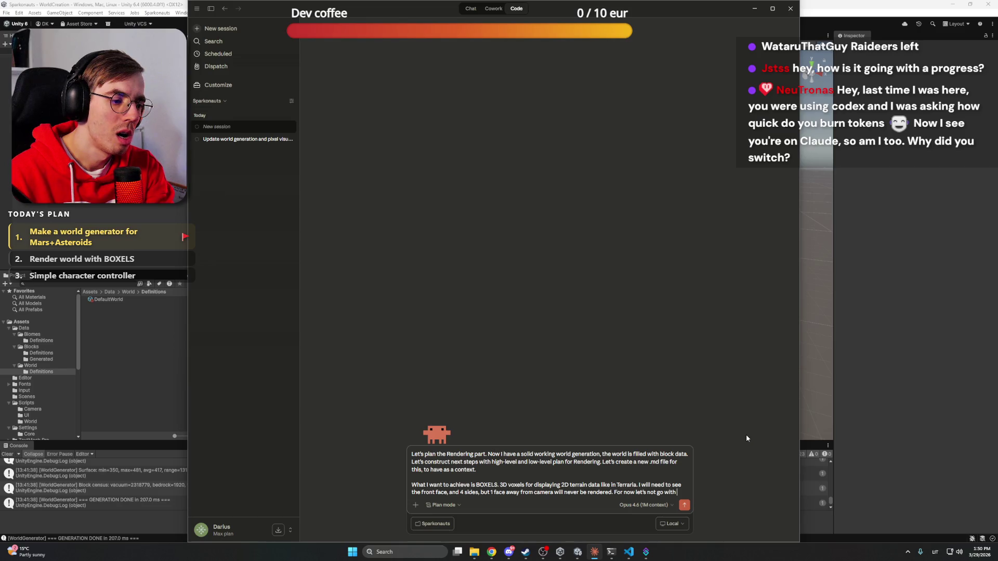
pyautogui.write('Gr')
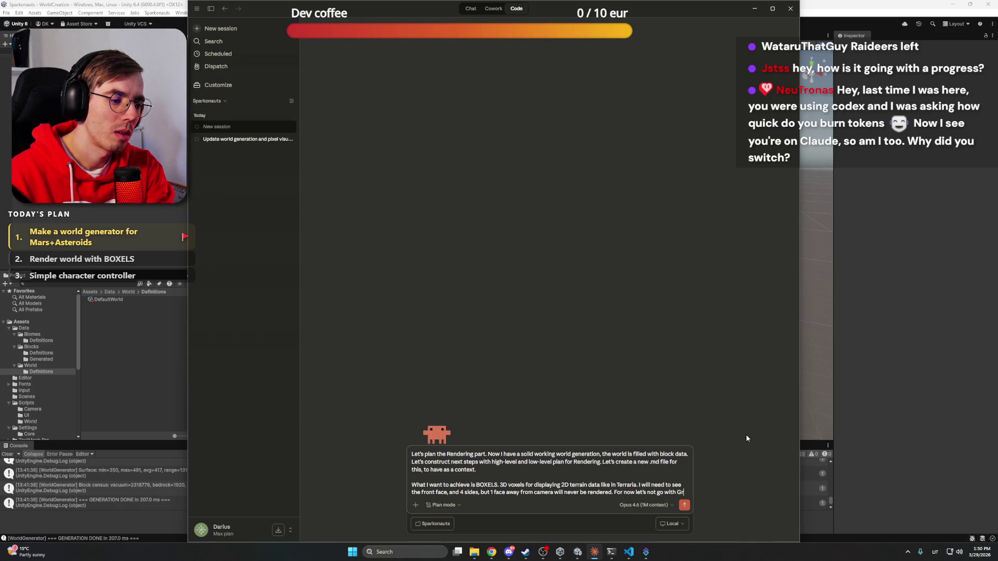
pyautogui.write('eedy meshing,')
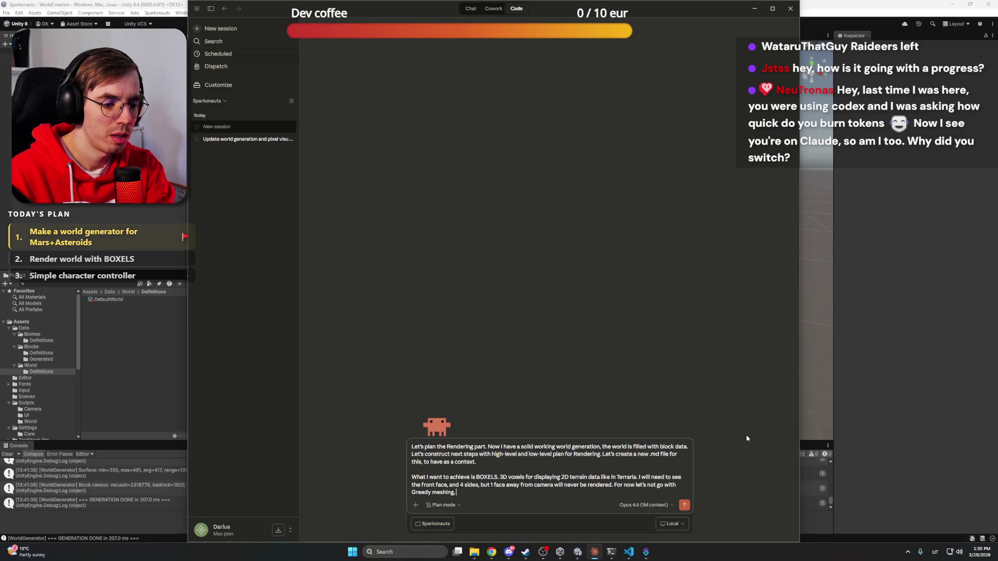
pyautogui.write(' as in general with 2D game the vertices count will not be high.')
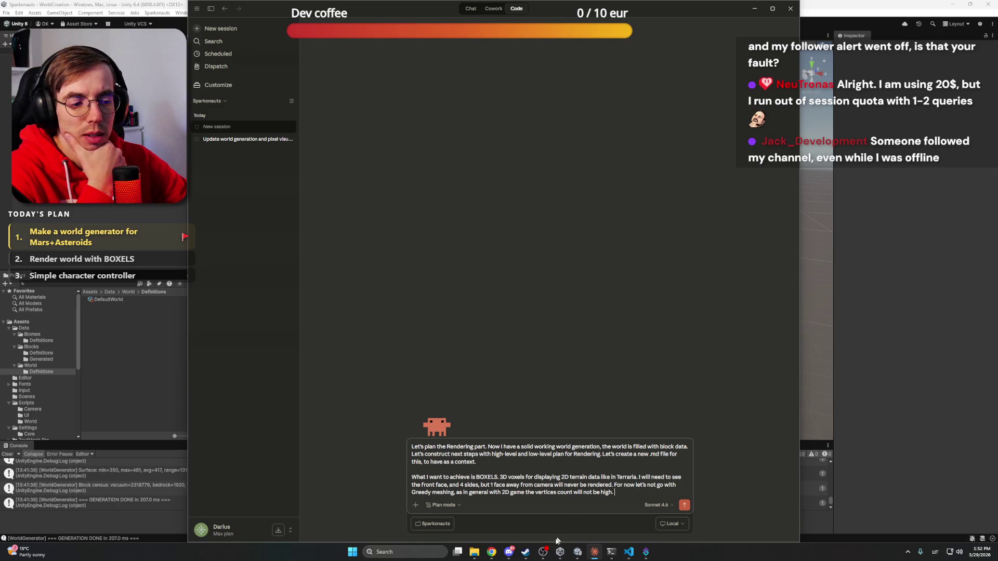
# Follow the chatter's Twitch channel from their profile card, then close the tab and minimize Chrome
pyautogui.moveTo(492, 553)
pyautogui.click(485, 488)
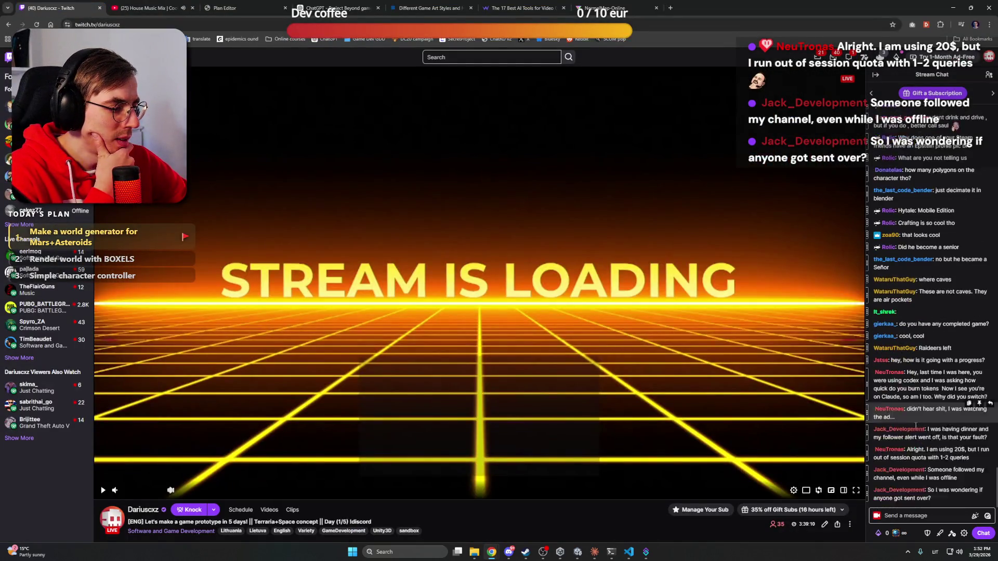
pyautogui.click(904, 423)
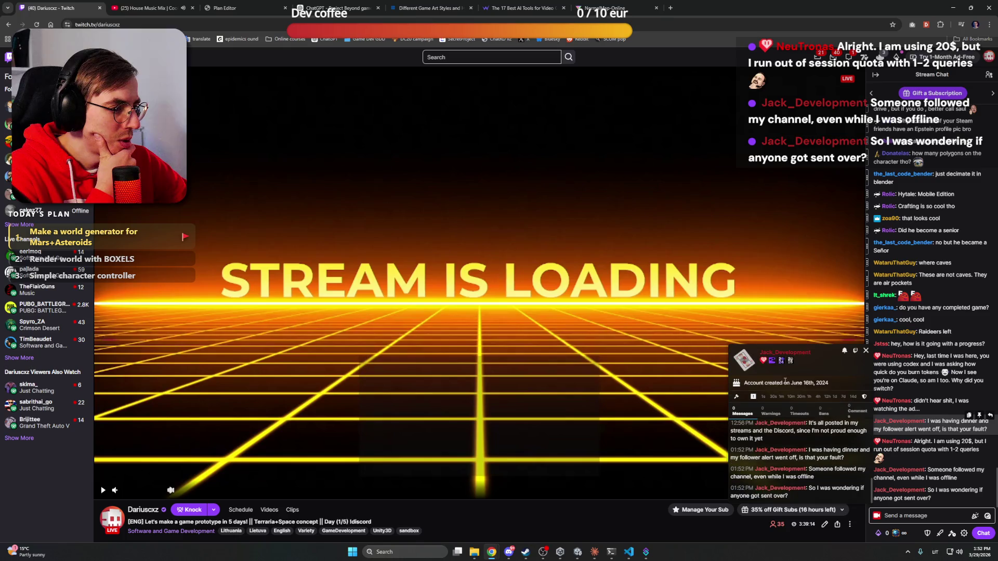
pyautogui.click(779, 353)
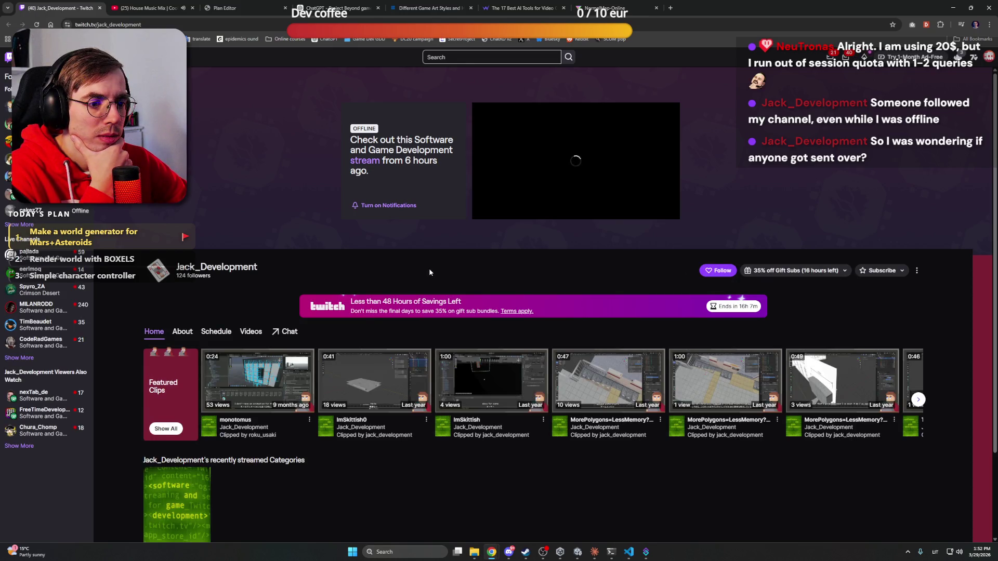
pyautogui.click(722, 271)
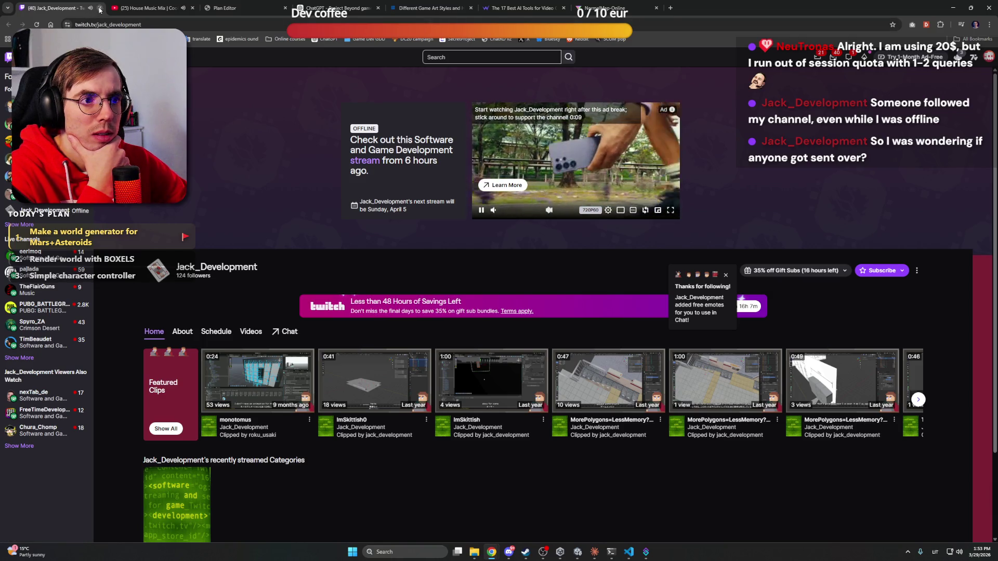
pyautogui.hotkey('ctrl', 'w')
pyautogui.click(953, 7)
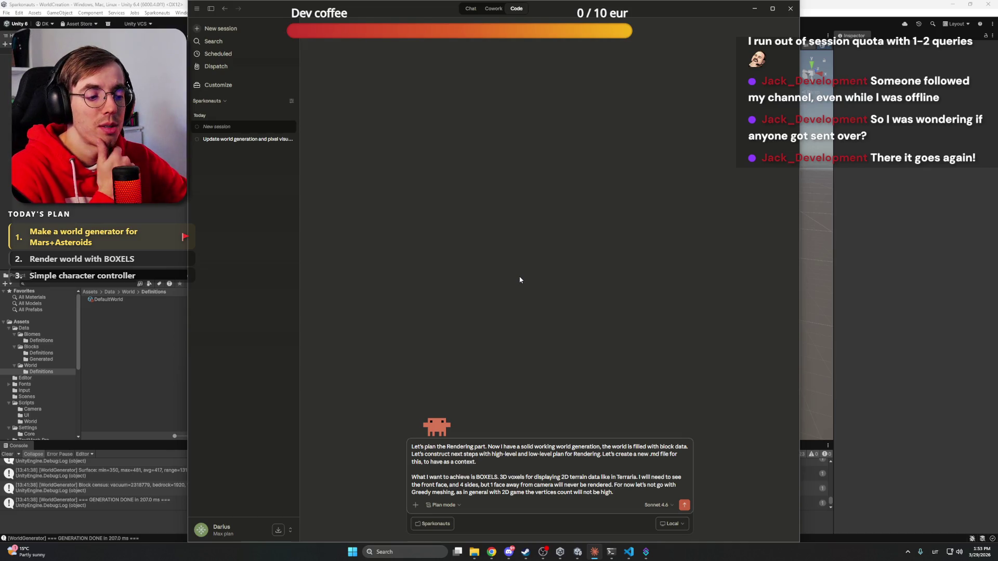
# Keep Sonnet 4.6 and add First goals: chunks to render around the player/camera, Mesh and Collider
pyautogui.click(655, 506)
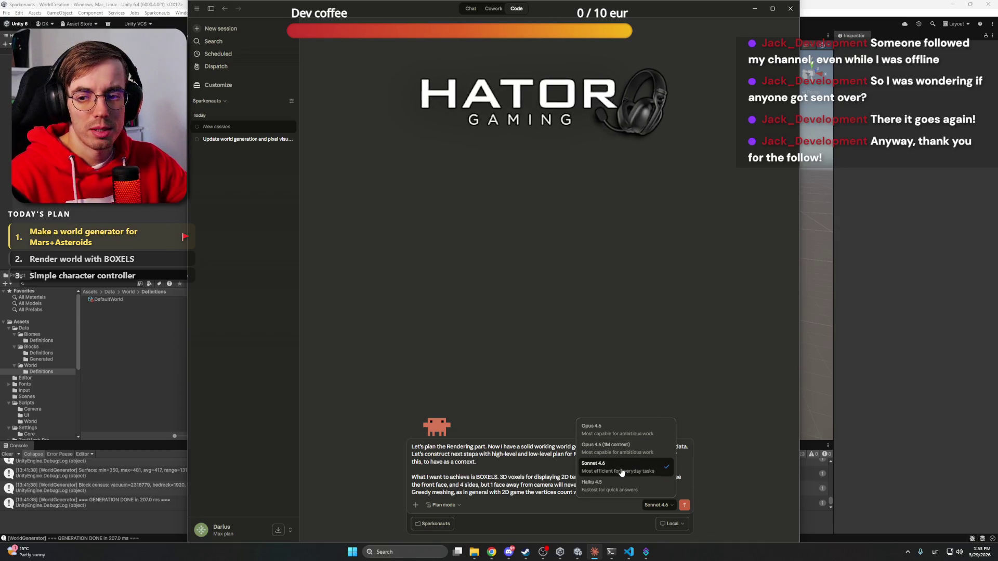
pyautogui.click(620, 469)
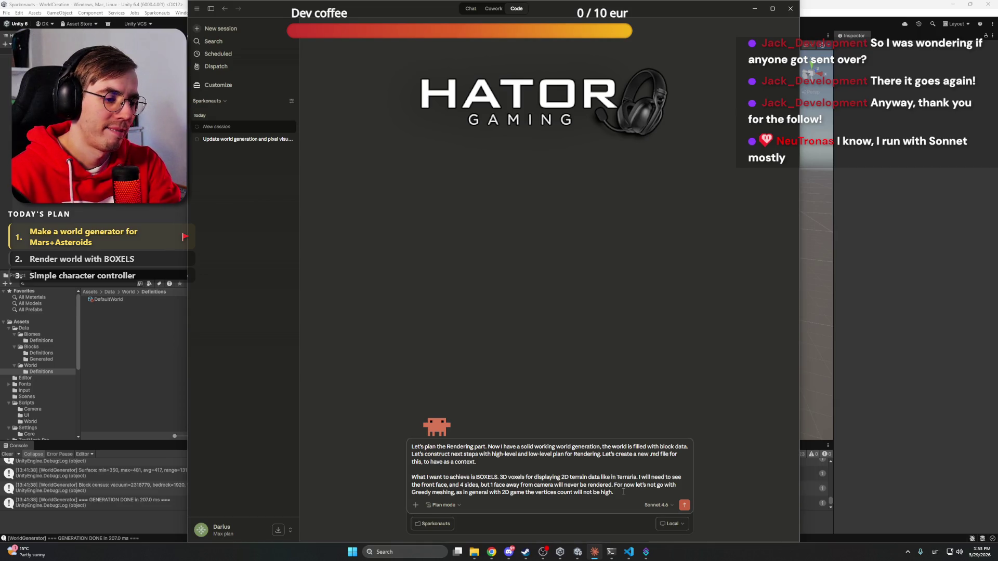
pyautogui.hotkey('shift', 'Return')
pyautogui.hotkey('shift', 'Return')
pyautogui.write('First goals')
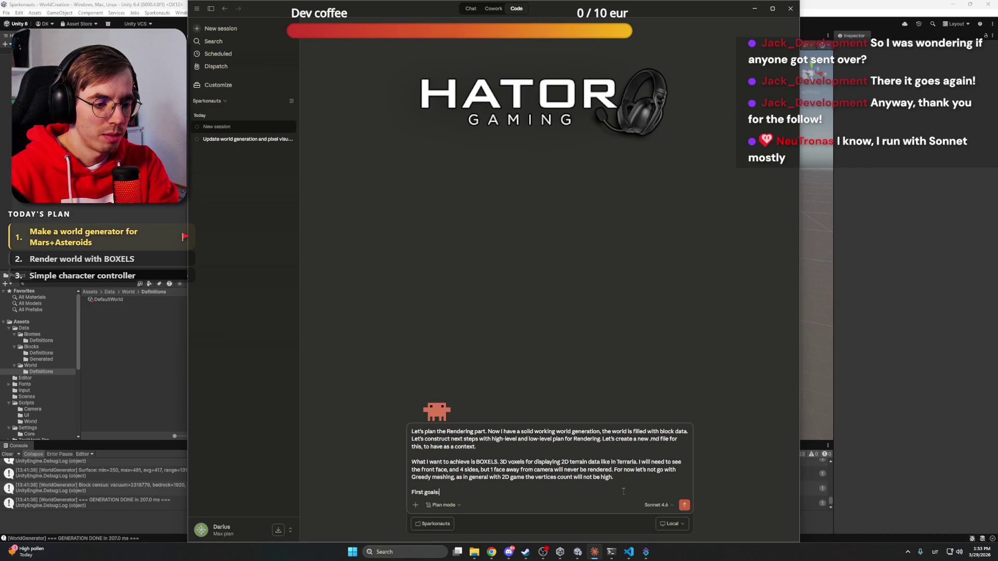
pyautogui.write(':')
pyautogui.hotkey('shift', 'Return')
pyautogui.write('Decide')
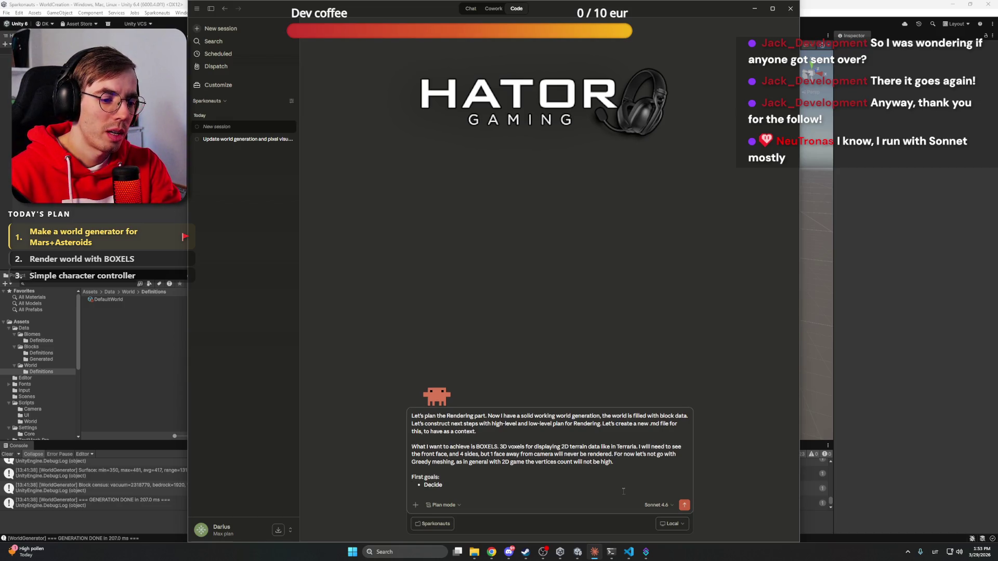
pyautogui.write(' on what ')
pyautogui.write('chunks ne')
pyautogui.write('ed to be rende')
pyautogui.write('red (')
pyautogui.write('around the pla')
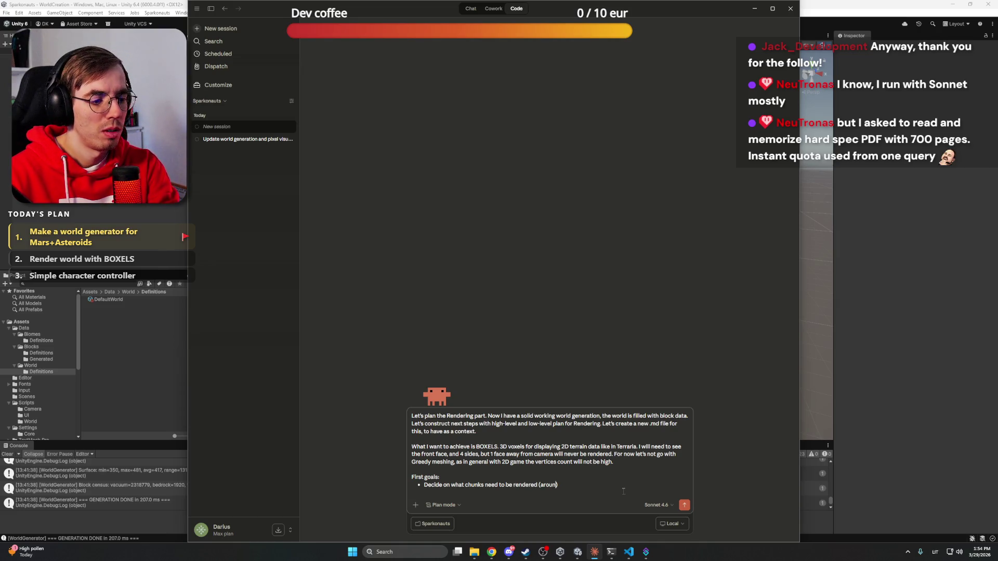
pyautogui.write('yer, inside of')
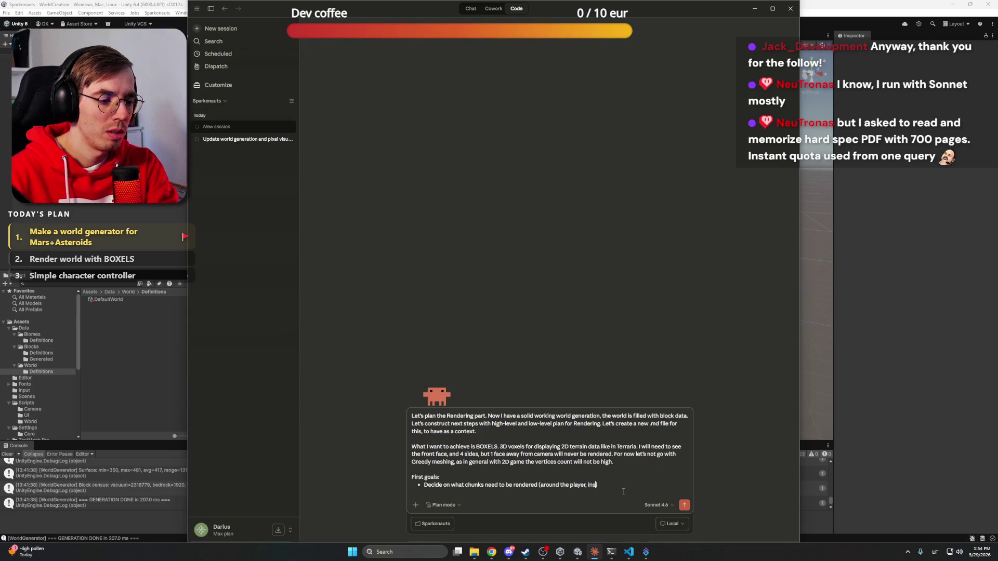
pyautogui.write(' a camera')
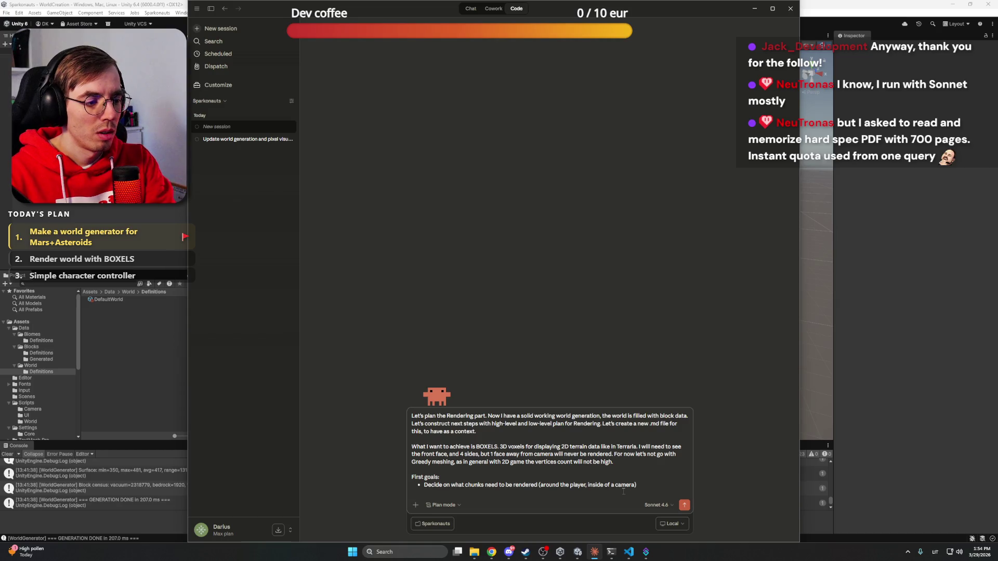
pyautogui.press('Return')
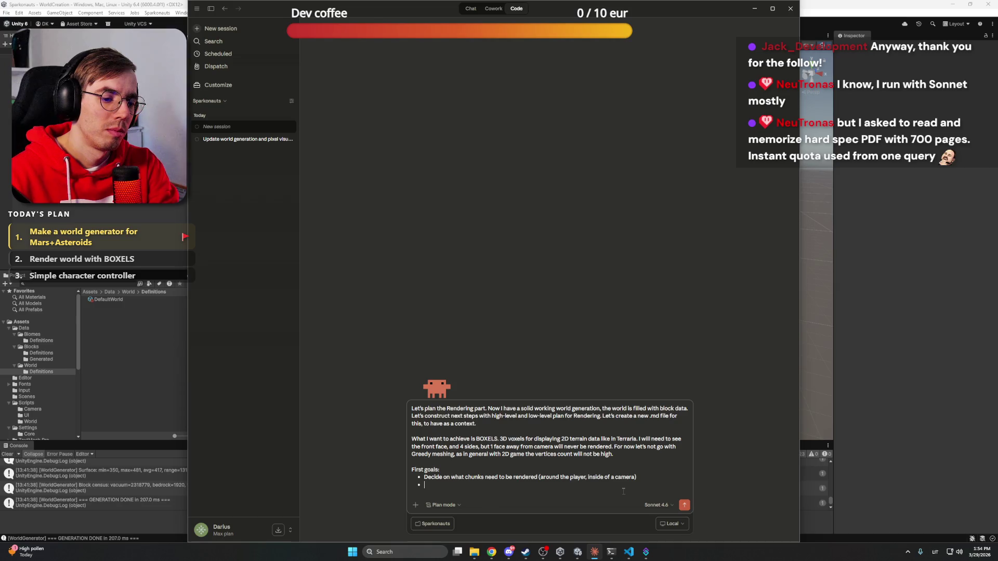
pyautogui.write('Generating ME')
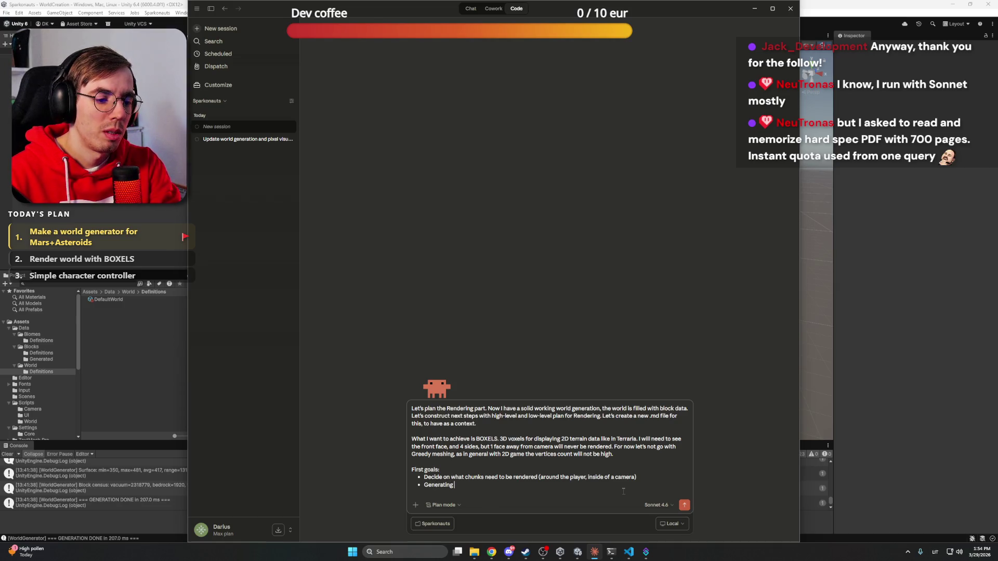
pyautogui.press('BackSpace')
pyautogui.write('esh and')
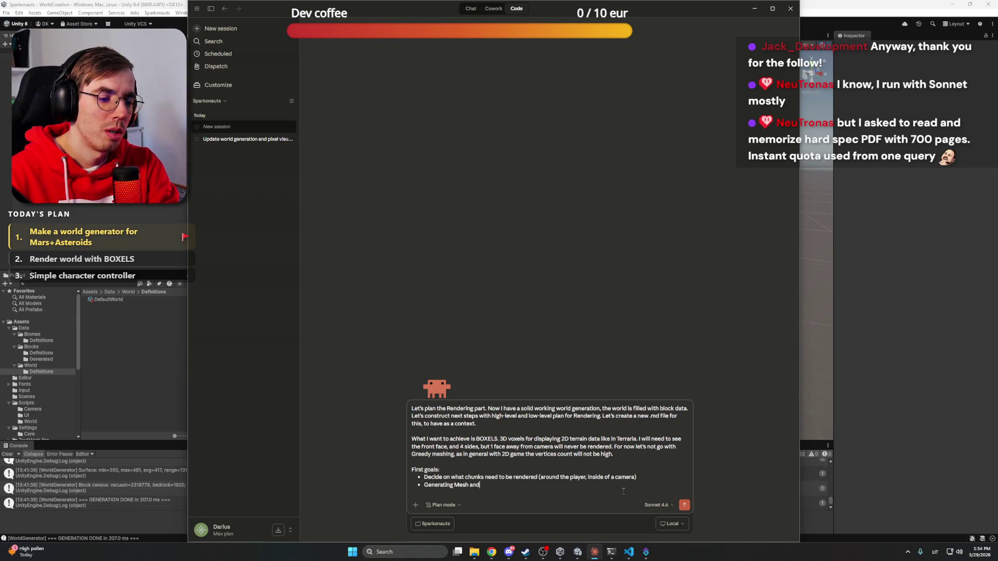
pyautogui.write(' Collider.')
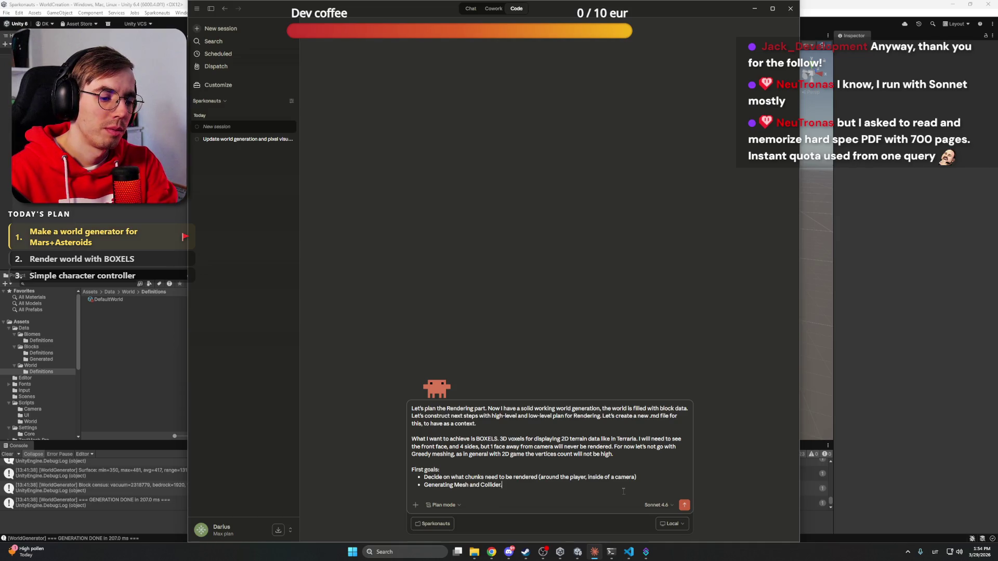
# Add a Placing textures/materials goal and a closing line asking for planning only before coding
pyautogui.press('Return')
pyautogui.write('Placing textures/materials.')
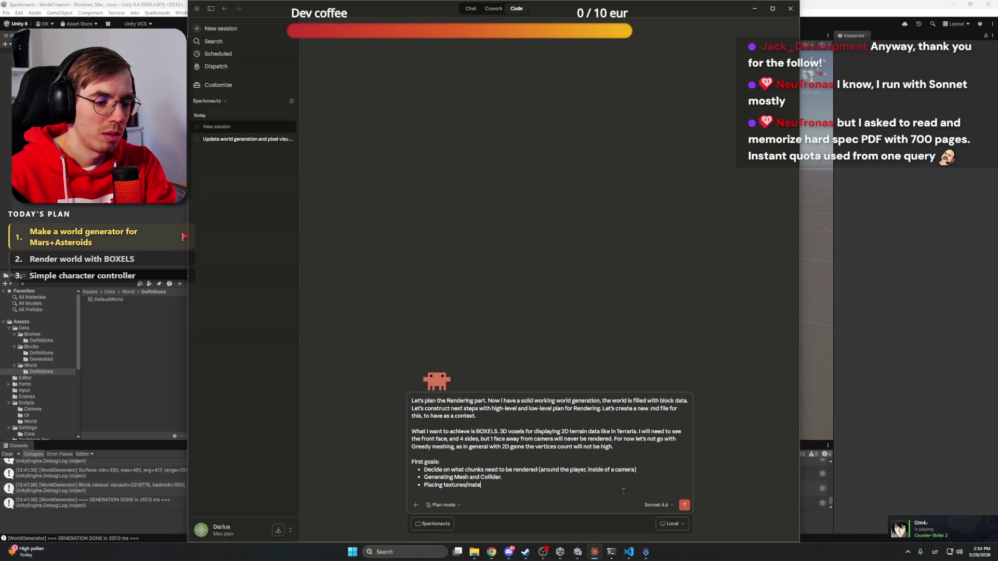
pyautogui.press('Return')
pyautogui.press('Return')
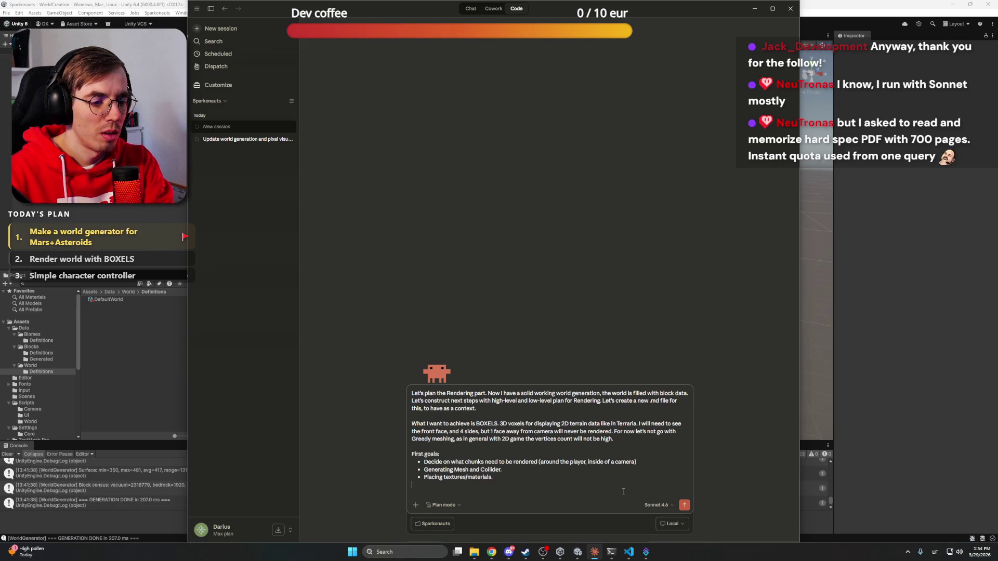
pyautogui.press('Return')
pyautogui.write('For now ')
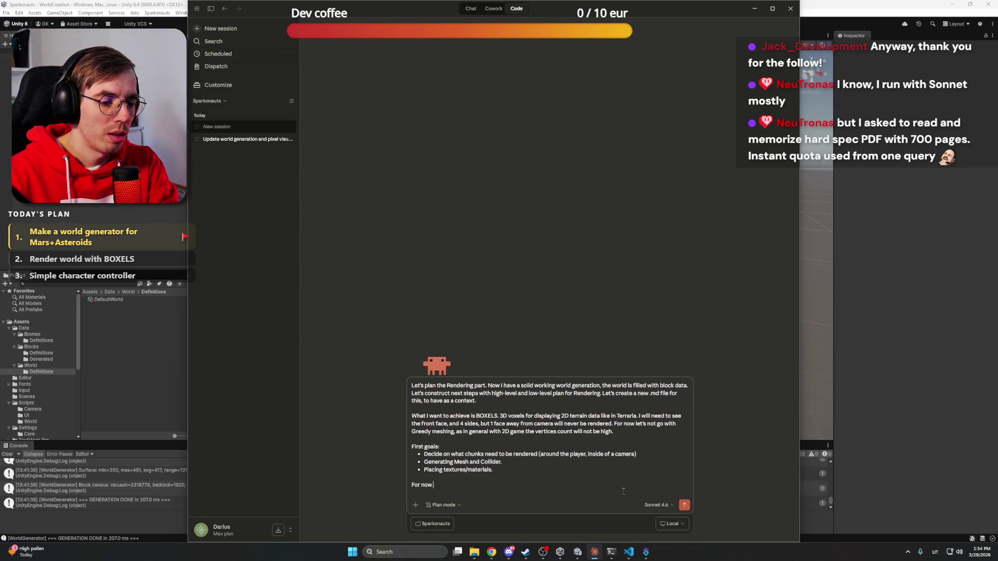
pyautogui.write('only do planning mode, ')
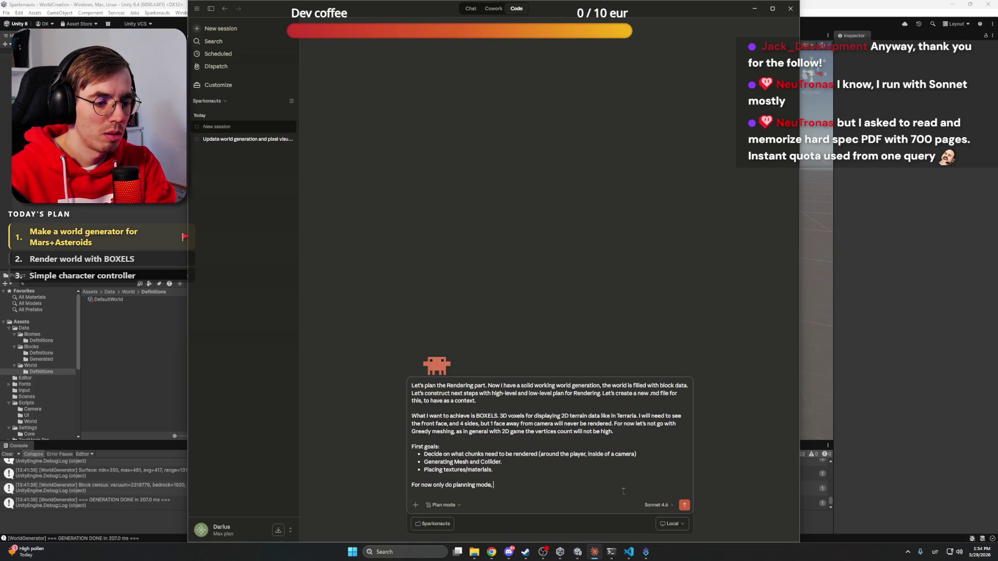
pyautogui.write("let's confirm and later coding.")
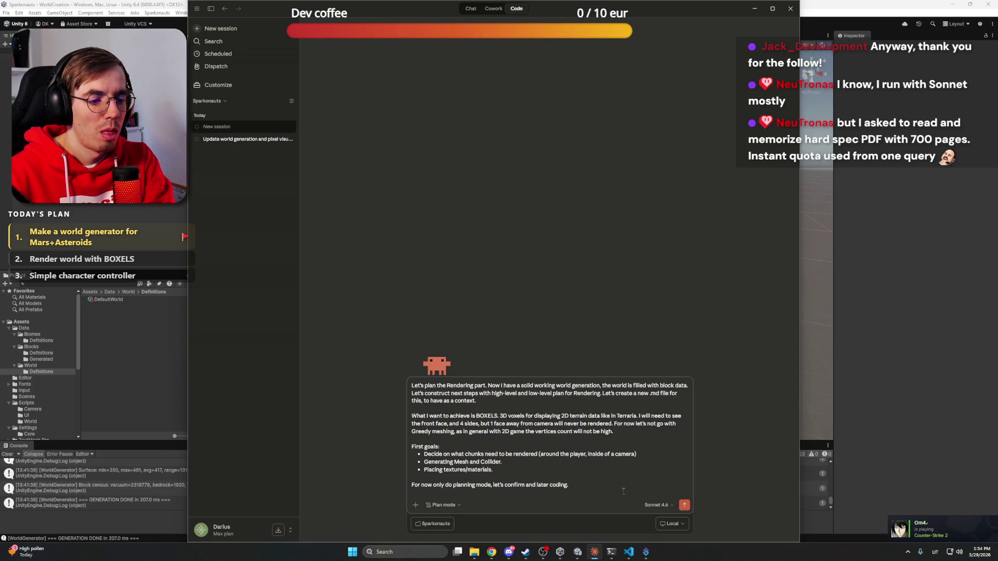
pyautogui.press('BackSpace')
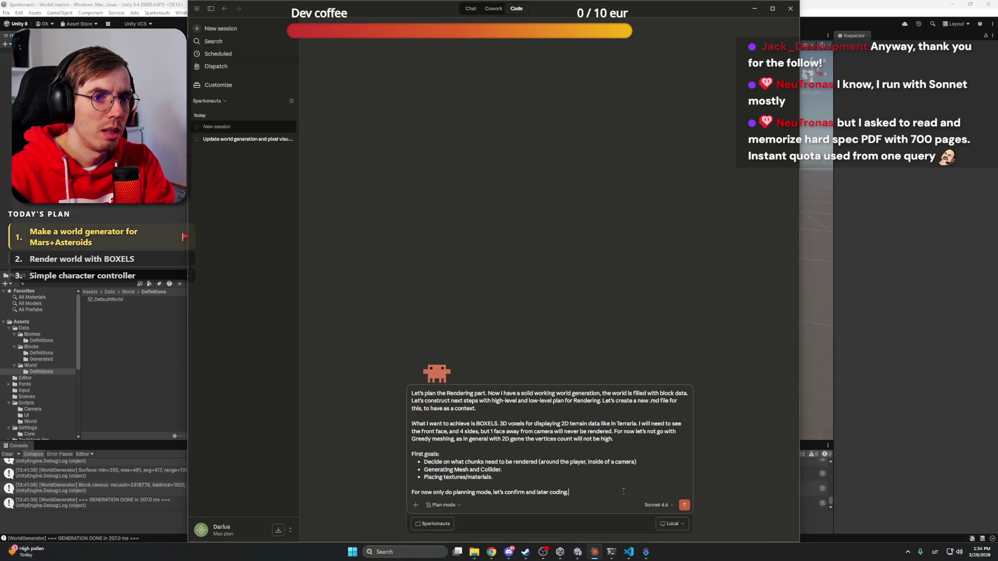
# Send the rendering planning prompt and bring the YouTube music video forward
pyautogui.press('Return')
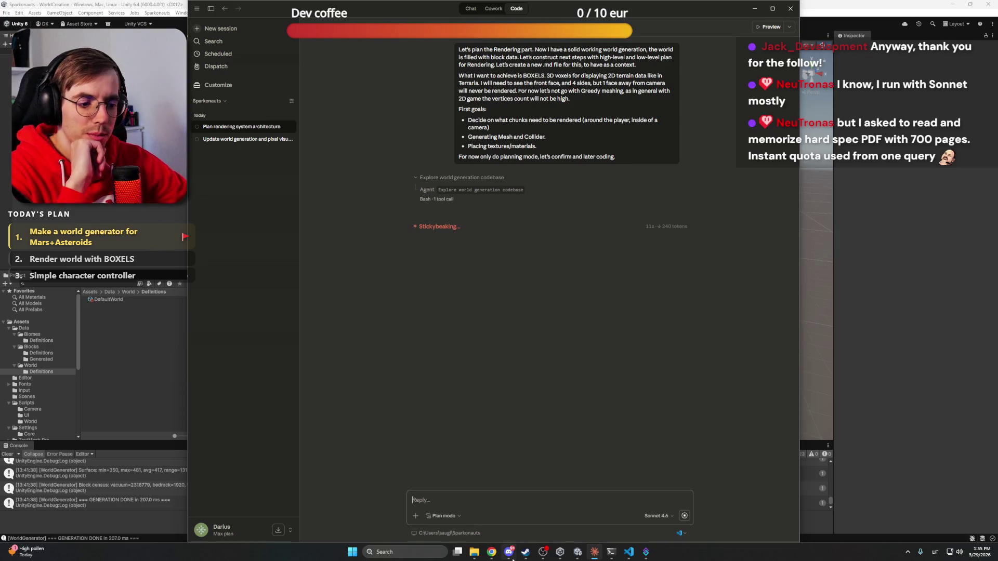
pyautogui.click(490, 539)
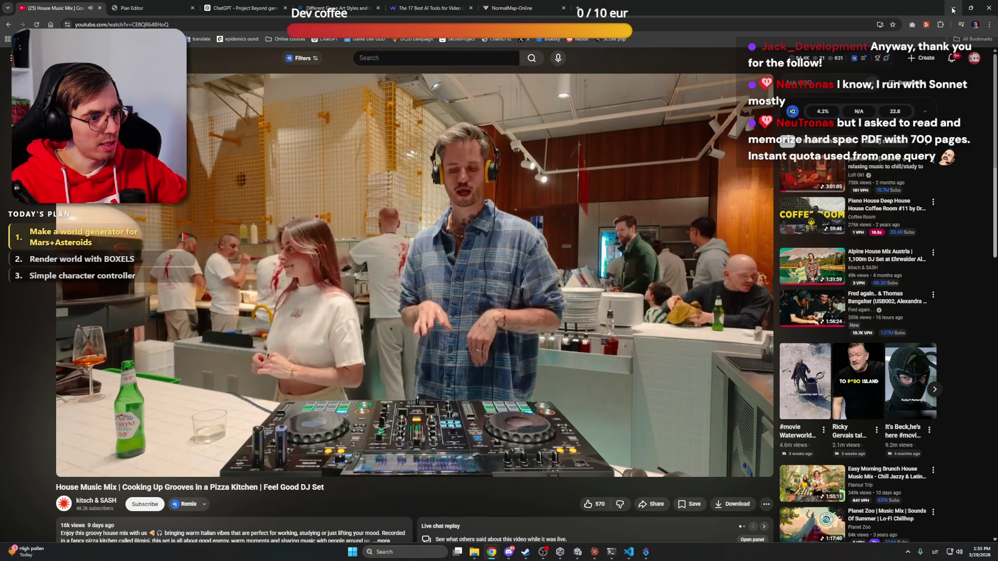
# Minimize the Chrome window playing the music video to get back to the Claude session
pyautogui.click(953, 10)
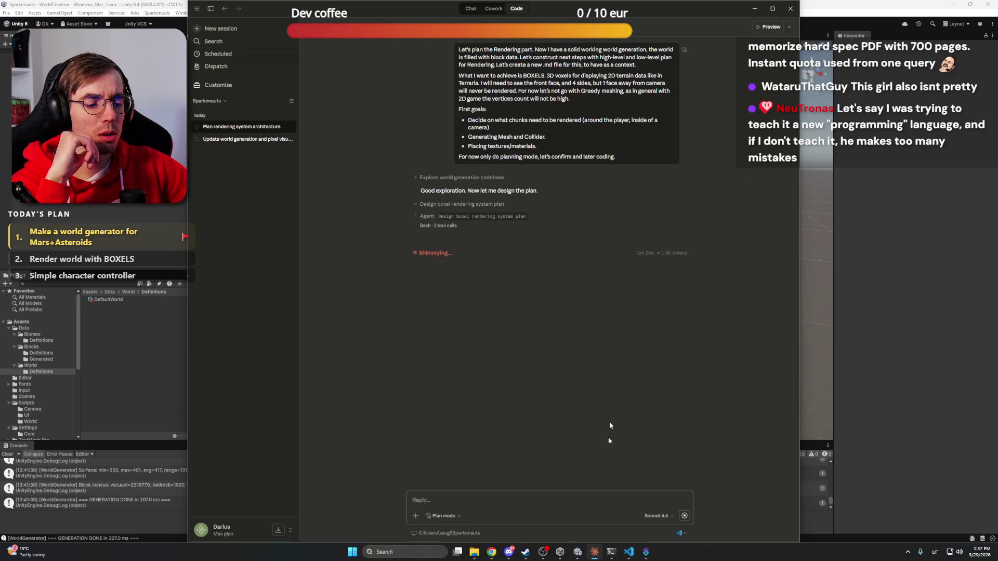
# In the Plan Editor tab, check off the world generator task and flag Render world with BOXELS
pyautogui.moveTo(491, 552)
pyautogui.click(468, 514)
pyautogui.click(333, 8)
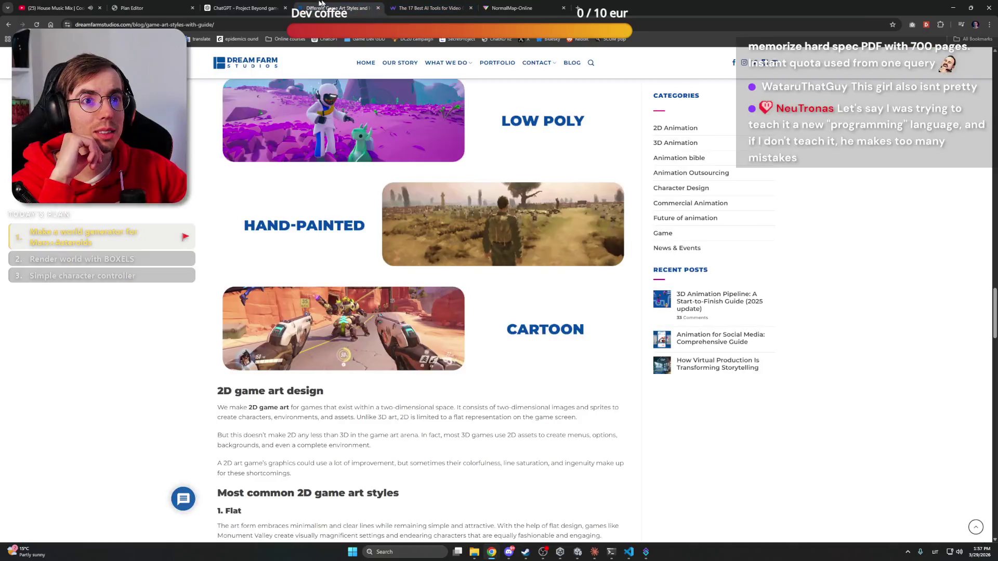
pyautogui.click(135, 8)
pyautogui.click(556, 131)
pyautogui.click(568, 111)
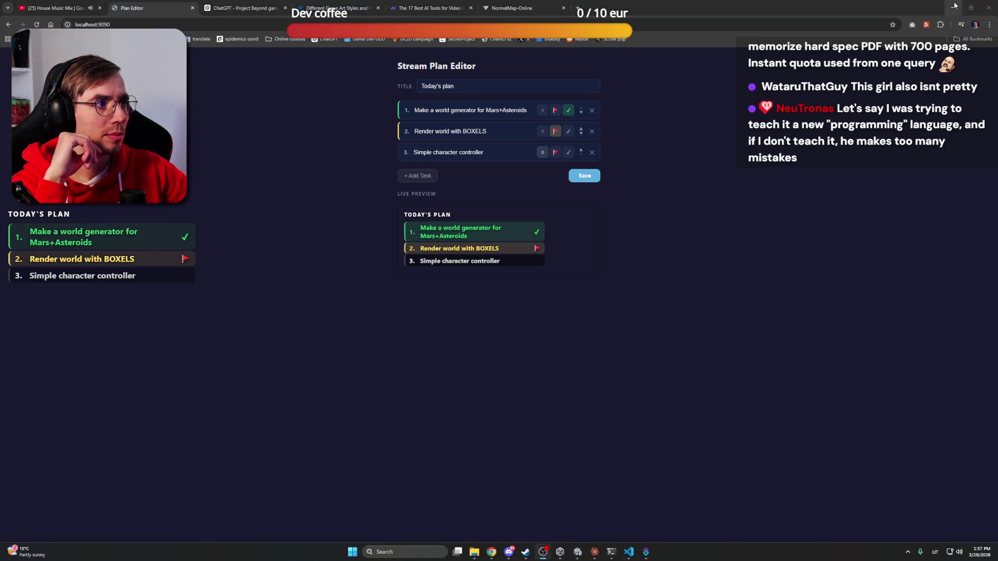
# Glance back at Claude and the music video tab, then bring up the ChatGPT conversation
pyautogui.hotkey('alt', 'Tab')
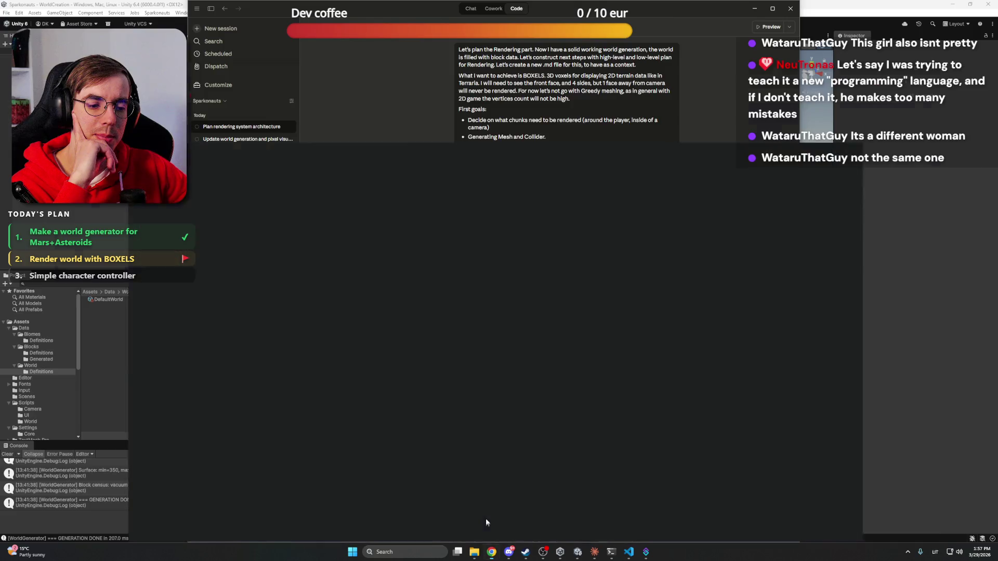
pyautogui.click(491, 552)
pyautogui.hotkey('ctrl', '1')
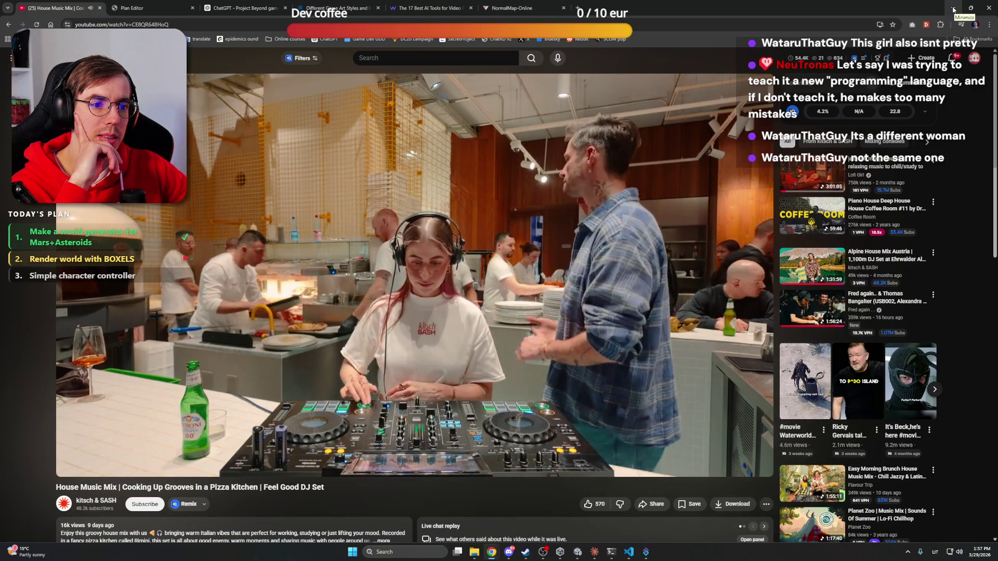
pyautogui.click(954, 10)
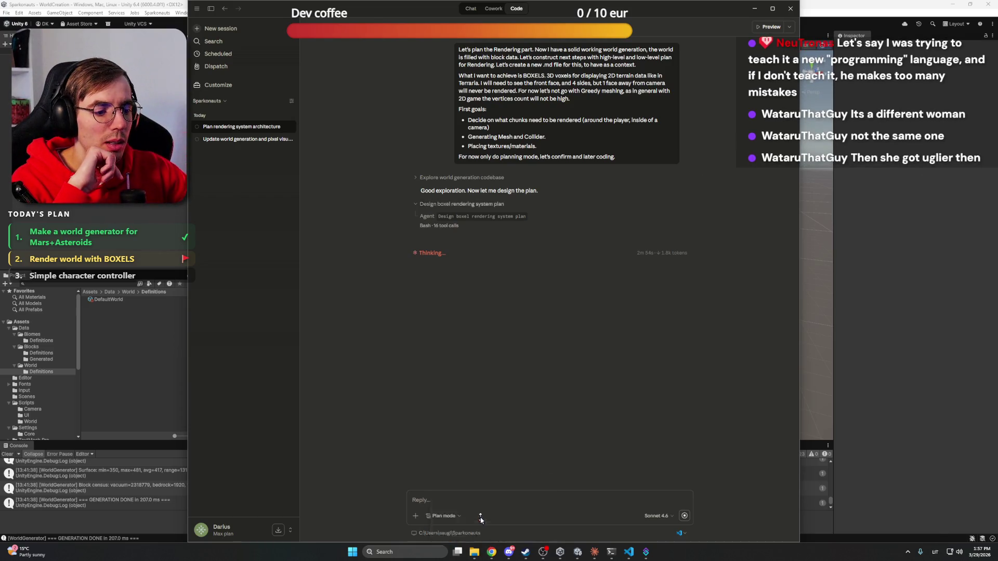
pyautogui.click(491, 552)
pyautogui.click(260, 5)
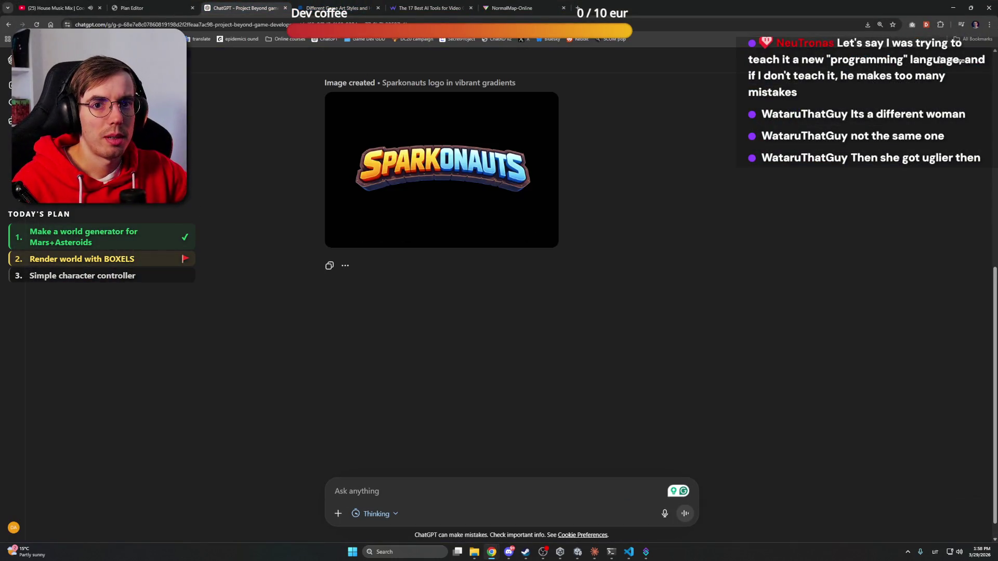
# Start a new project chat with 'Generate a video game character concept. In T-pose. An astronaut.'
pyautogui.hotkey('ctrl', 'shift', 'o')
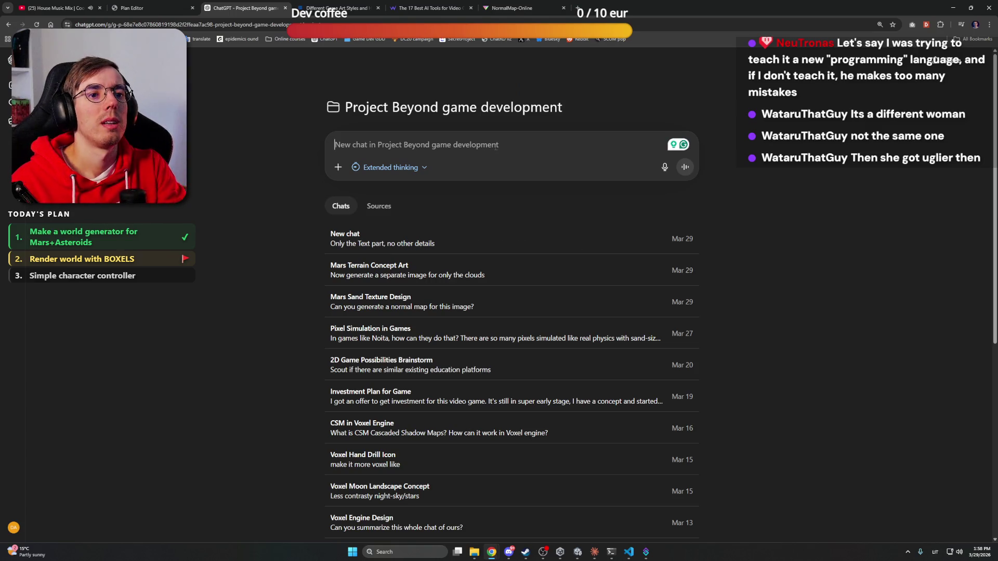
pyautogui.write('Generate a')
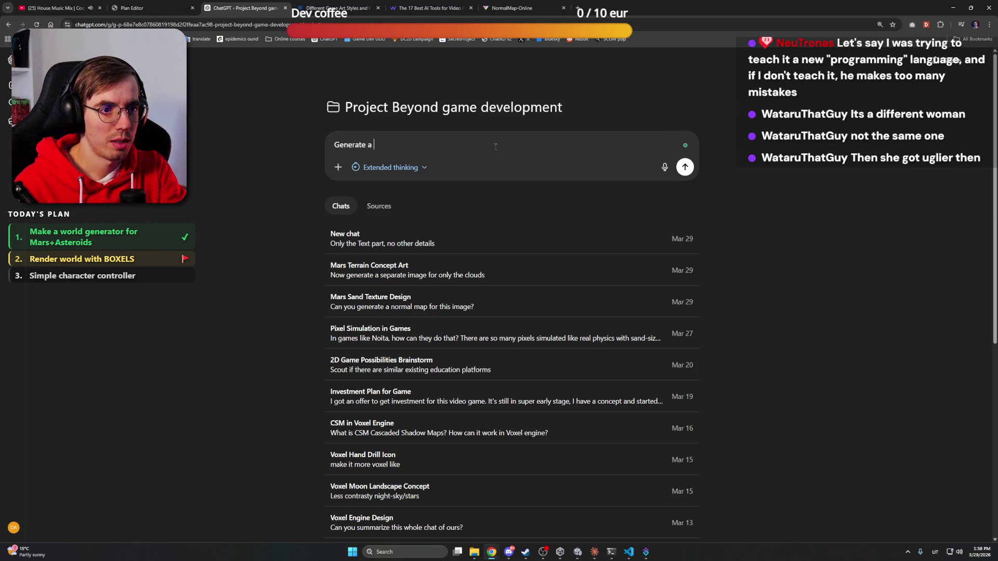
pyautogui.write('video game chga')
pyautogui.press('BackSpace')
pyautogui.press('BackSpace')
pyautogui.write('aracter concept. In ')
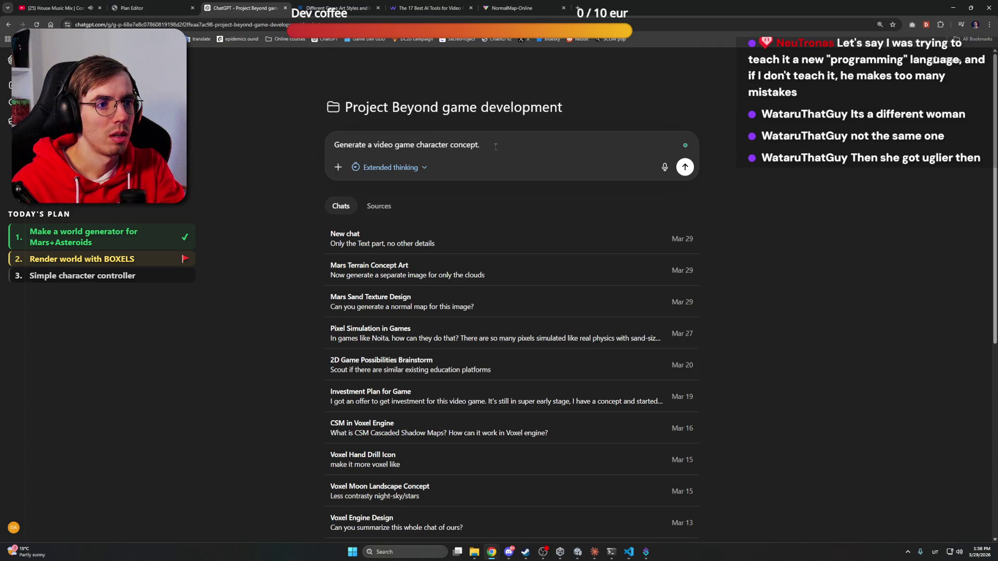
pyautogui.write('T-pose. ')
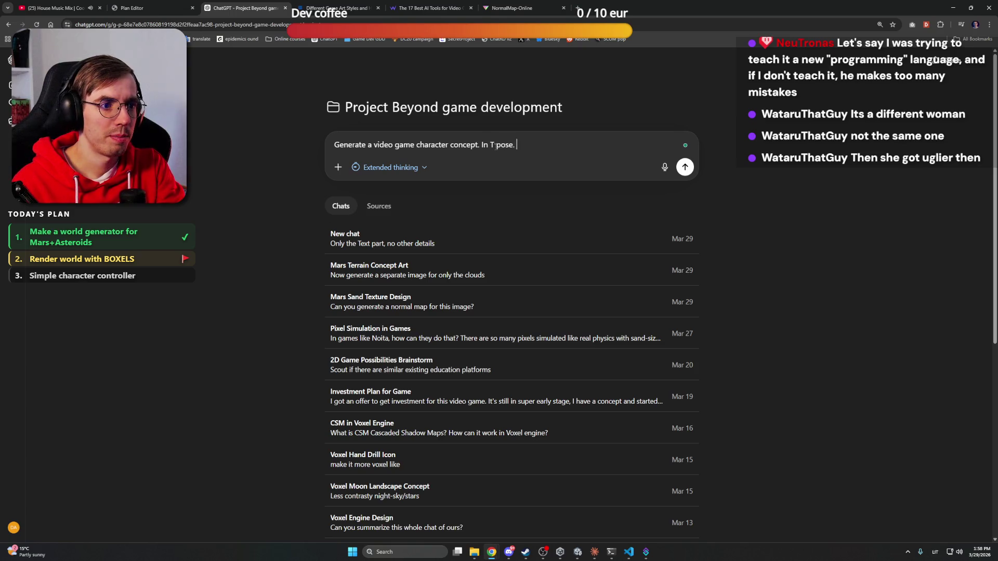
pyautogui.write('An as')
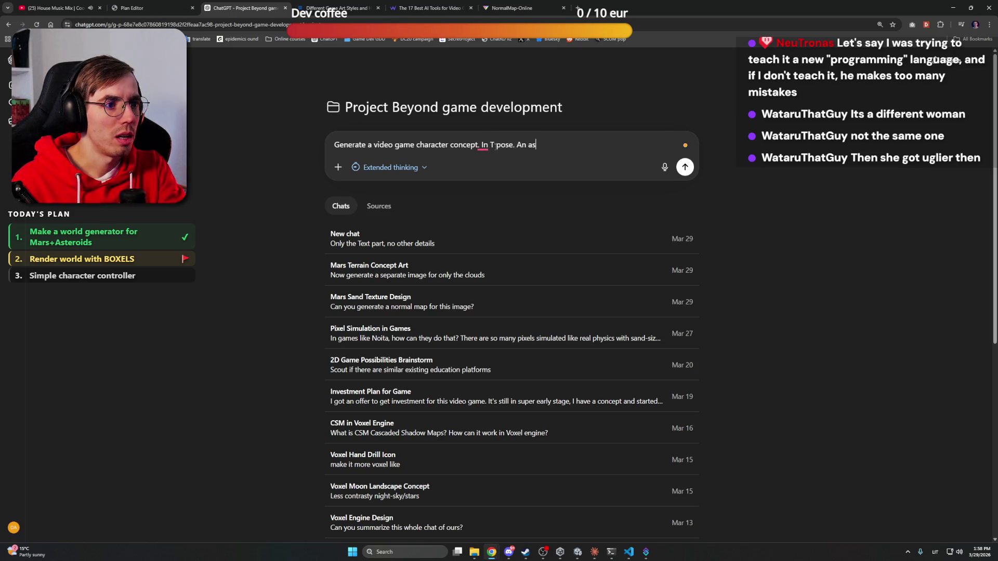
pyautogui.write('tronaut. ')
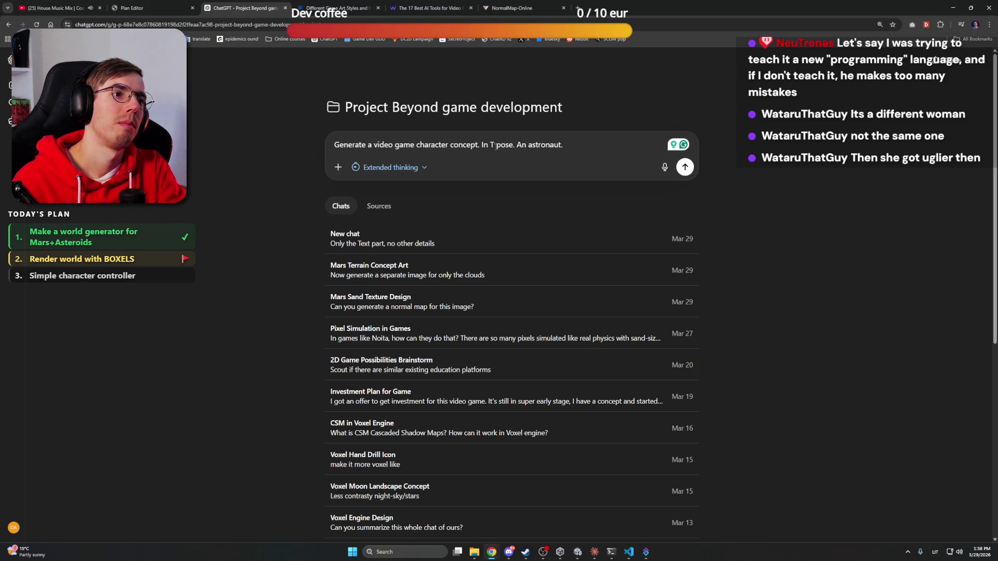
pyautogui.write('Cozy/')
pyautogui.press('BackSpace')
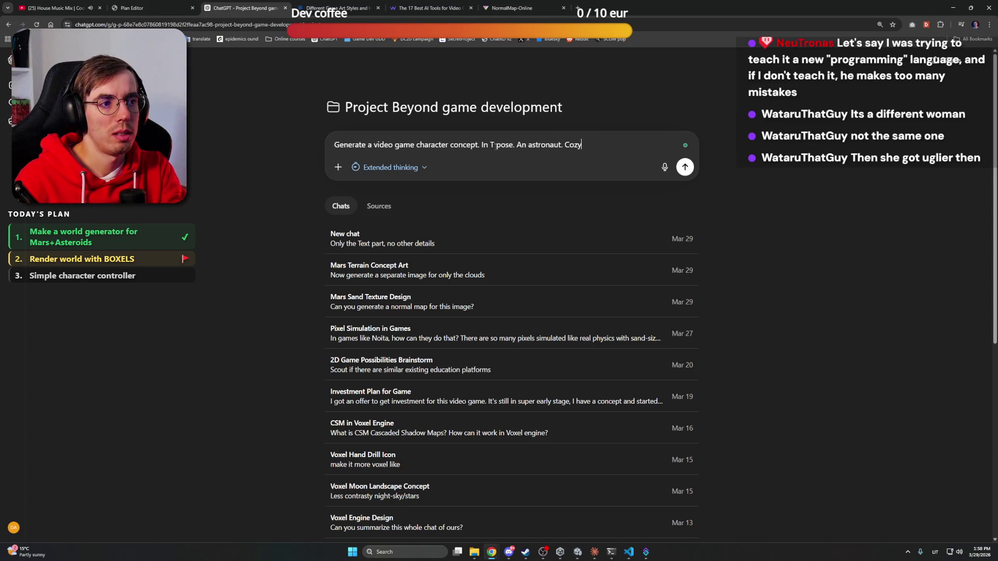
# Continue the prompt with 'Cozy, Nintendo style / vibe. The suit can be'
pyautogui.write(', Nint')
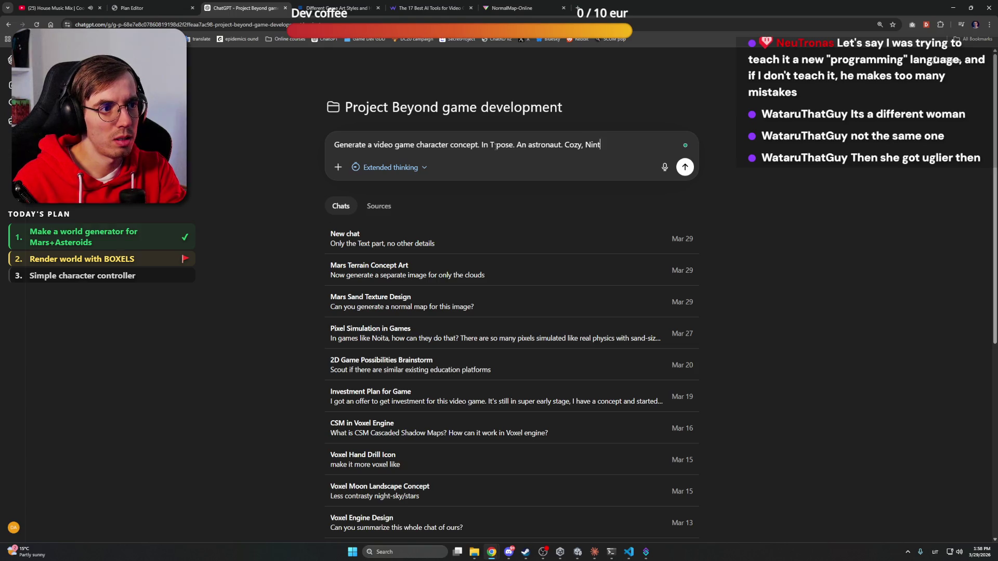
pyautogui.write('endo s')
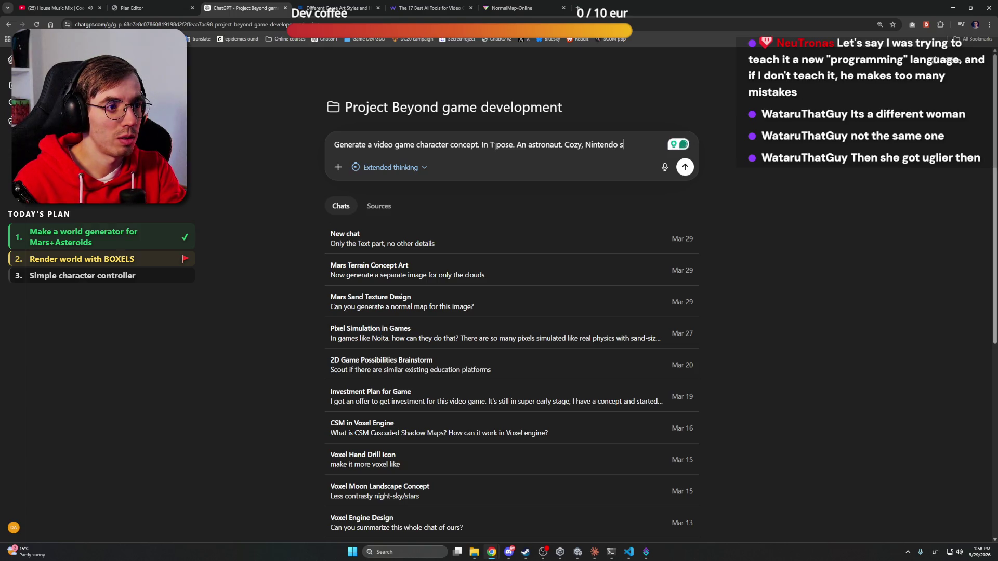
pyautogui.write('tyle / vibe.')
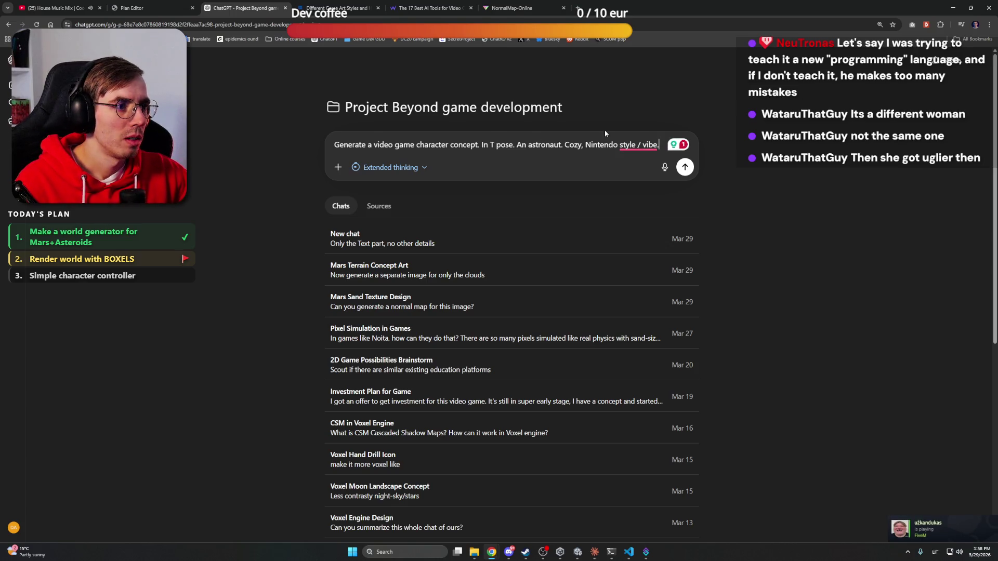
pyautogui.click(656, 159)
pyautogui.write('. ')
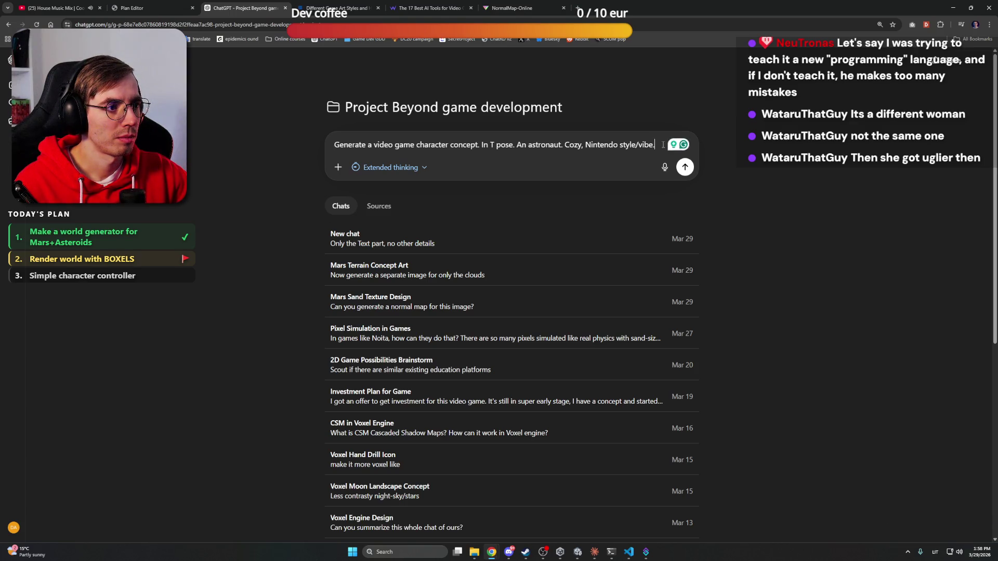
pyautogui.write('The suit can be')
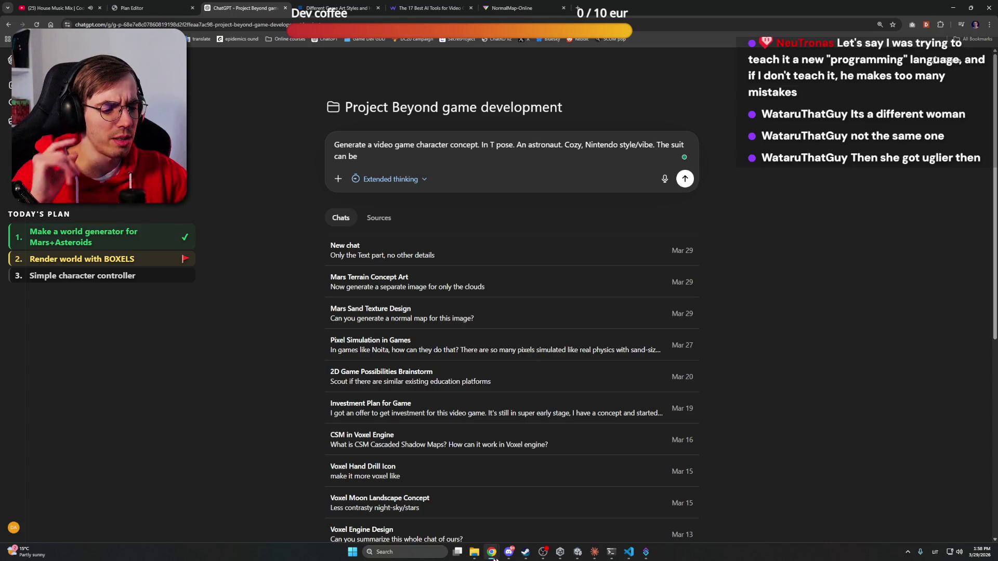
# Open the first reference image in Master folder > Game Development > Cobalt Planet
pyautogui.click(475, 553)
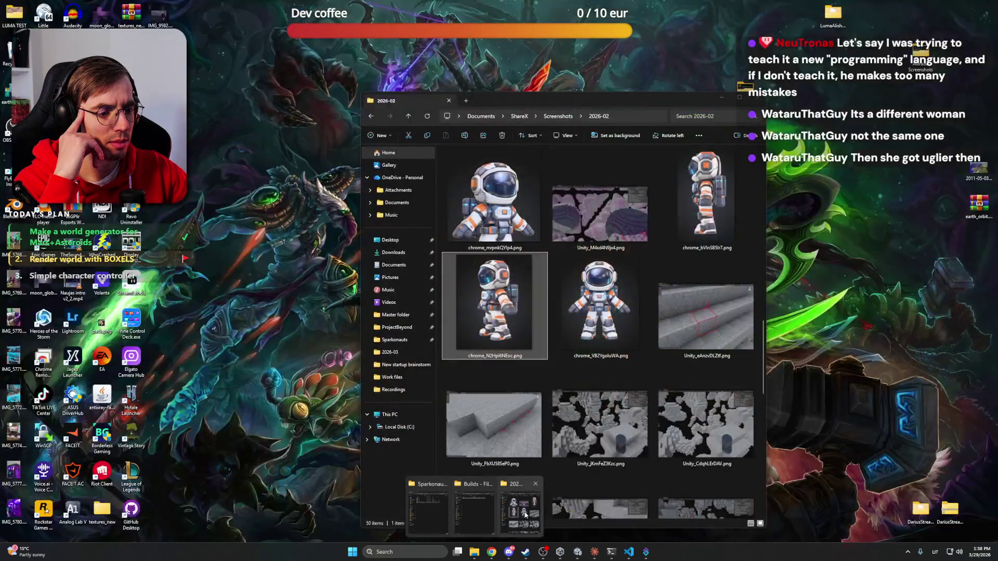
pyautogui.click(496, 526)
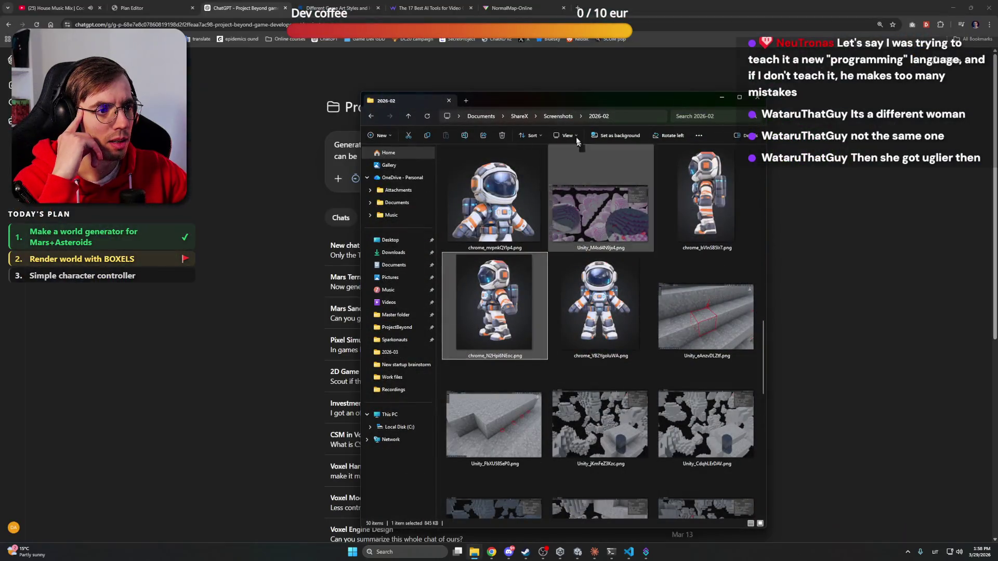
pyautogui.click(406, 316)
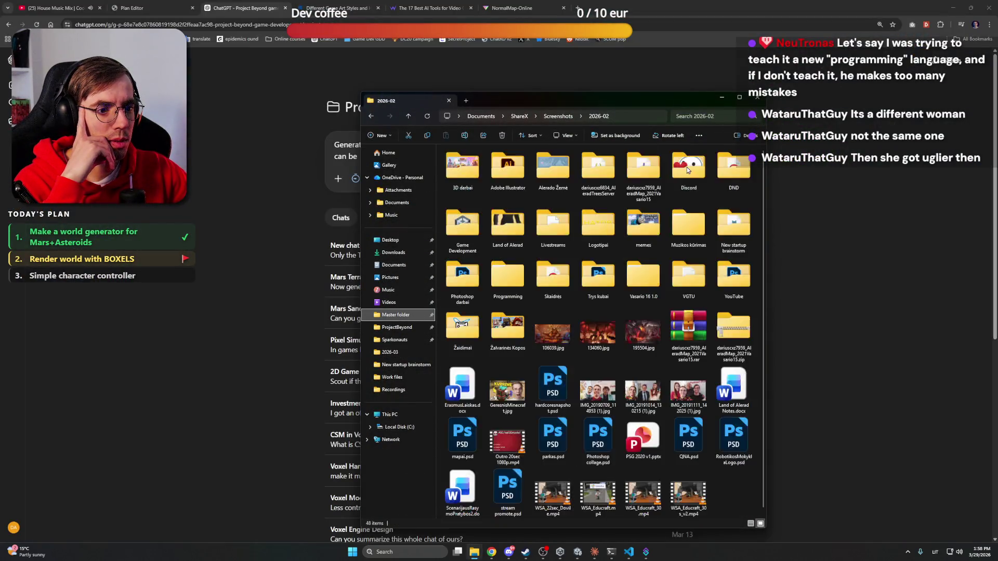
pyautogui.doubleClick(479, 228)
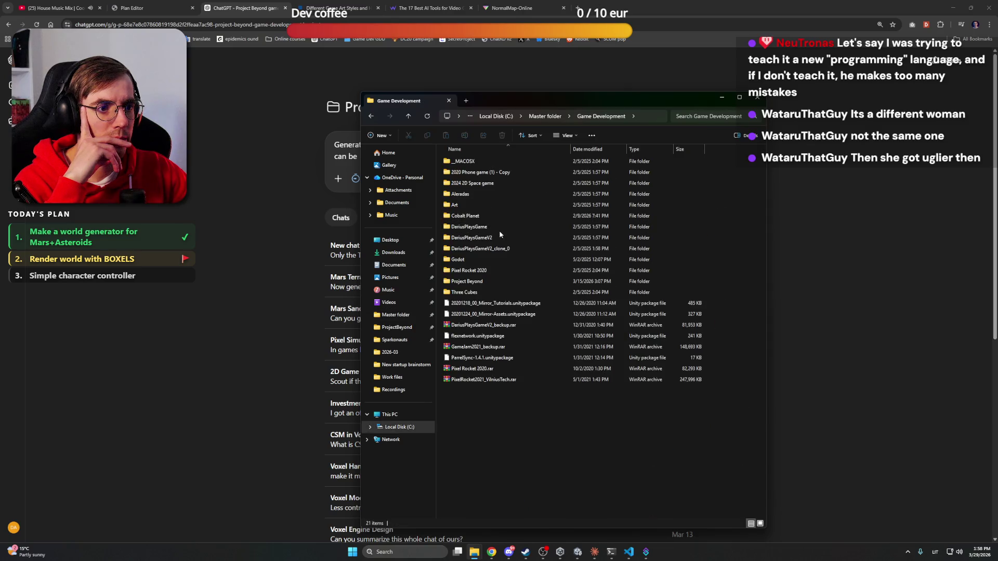
pyautogui.doubleClick(512, 220)
pyautogui.doubleClick(510, 259)
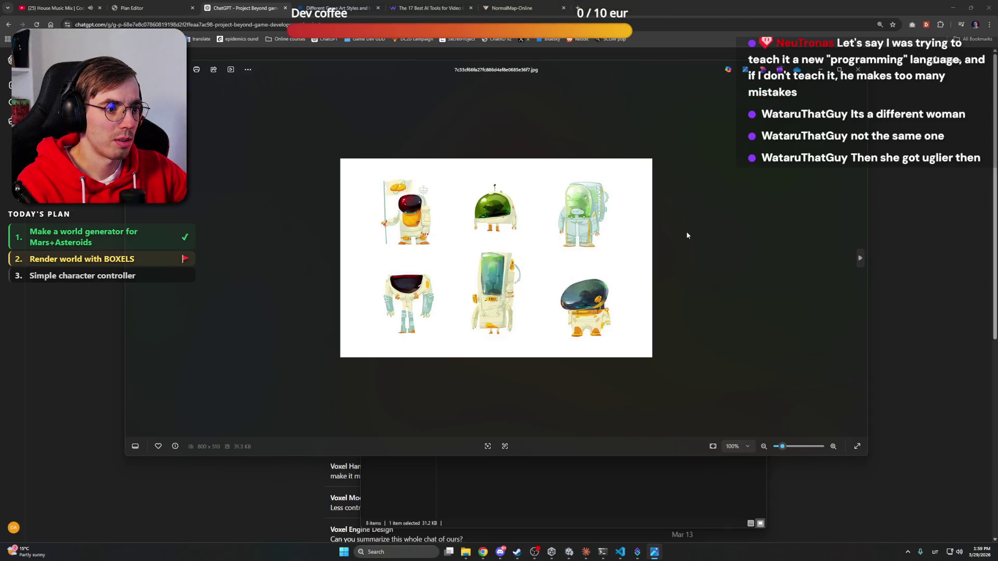
# Page through the astronaut images in Photos, ending on the orange-visor pixel-art sprite
pyautogui.press('Right')
pyautogui.press('Right')
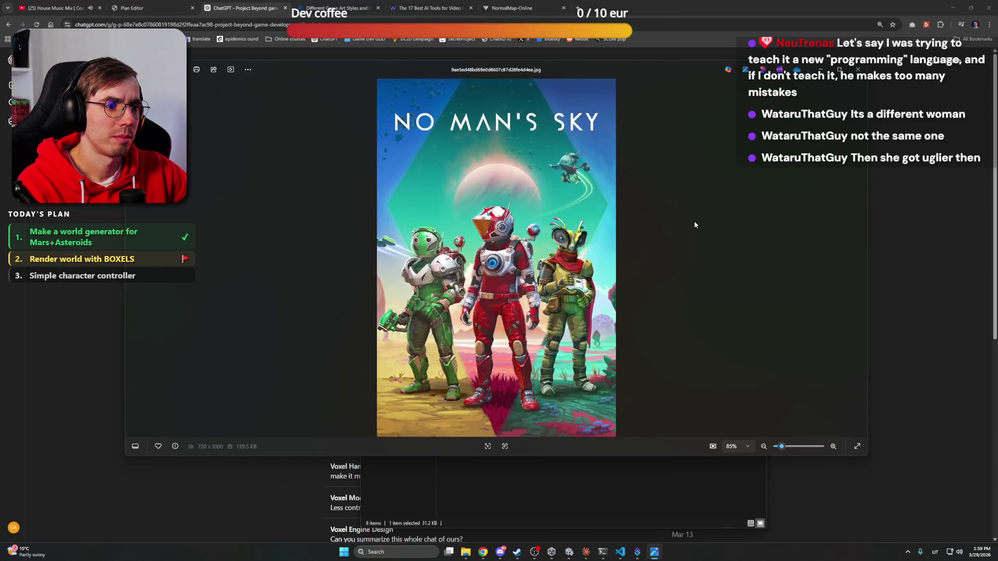
pyautogui.press('Right')
pyautogui.press('Left')
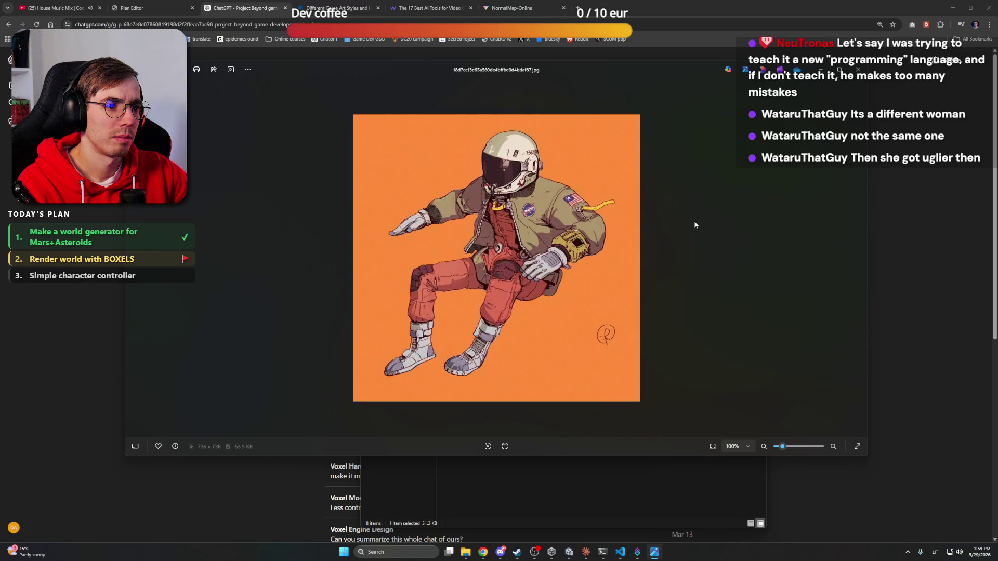
pyautogui.press('Right')
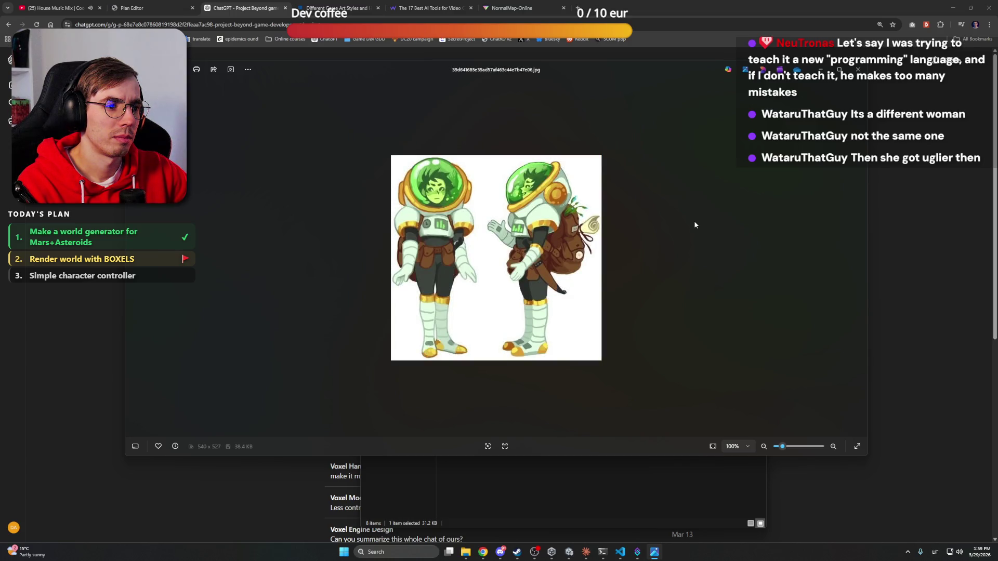
pyautogui.press('Right')
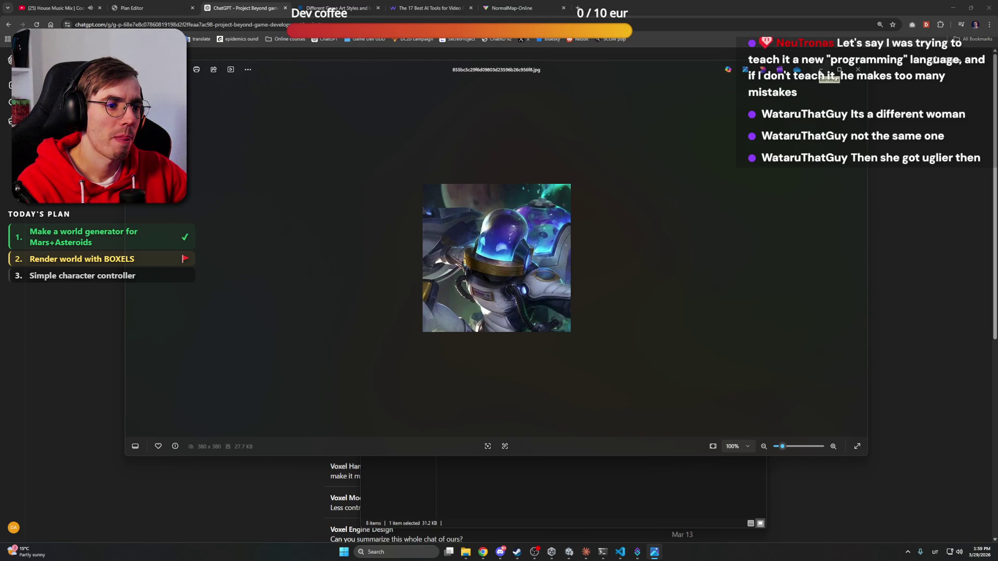
pyautogui.press('Right')
pyautogui.press('Right')
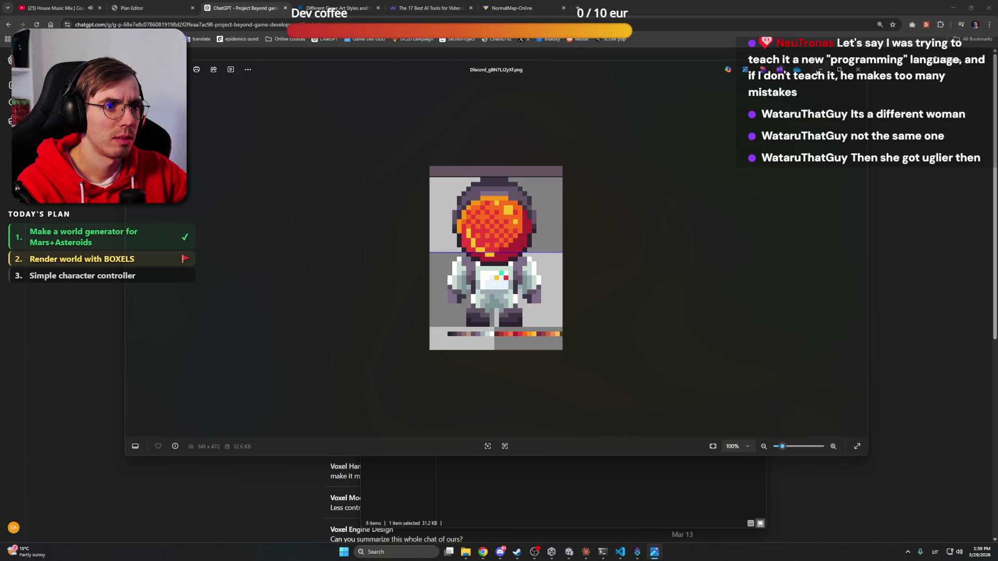
# Flip through more astronaut images, including the 16-astronaut sheet, then minimize Photos and the folder
pyautogui.press('Right')
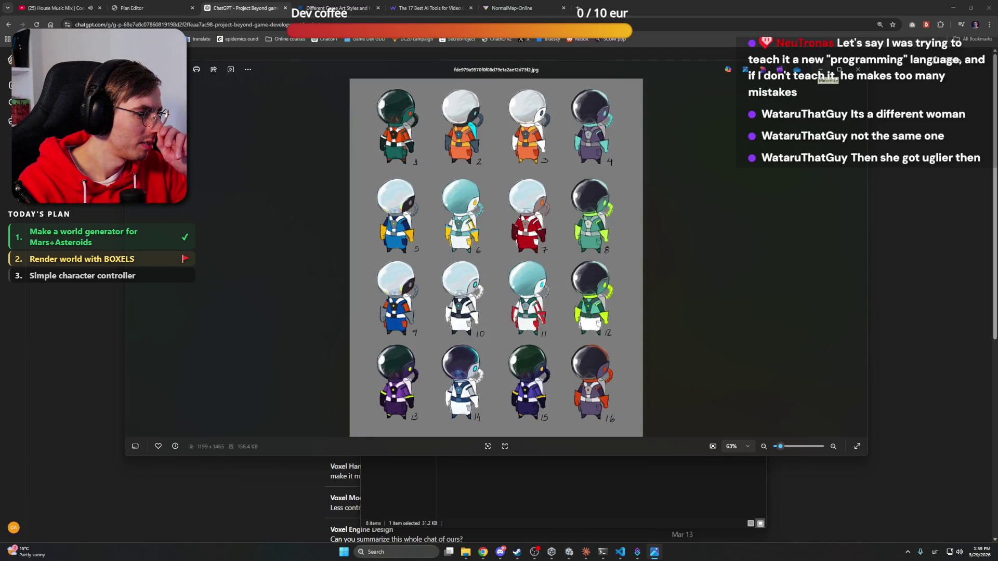
pyautogui.press('Right')
pyautogui.press('Right')
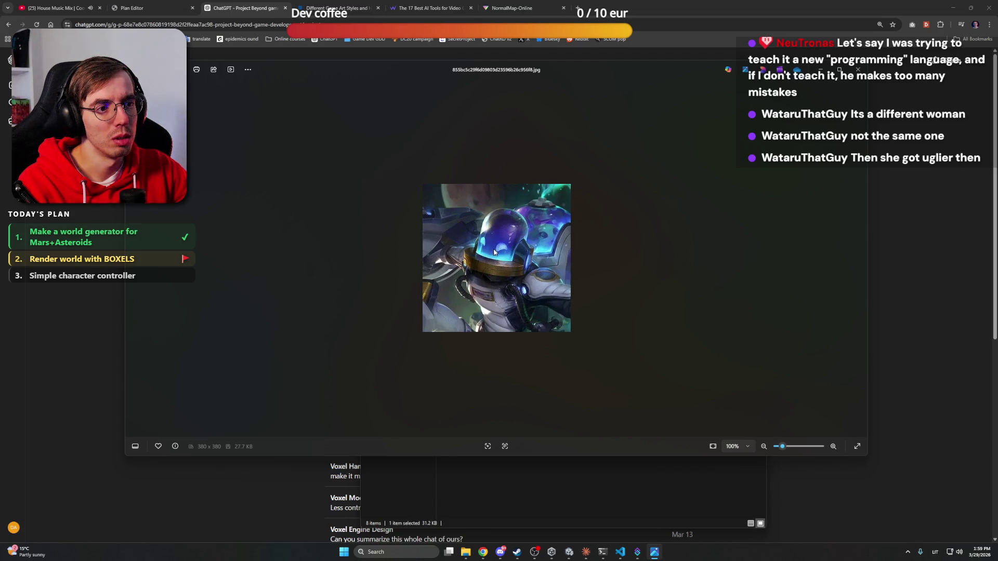
pyautogui.press('Right')
pyautogui.press('Left')
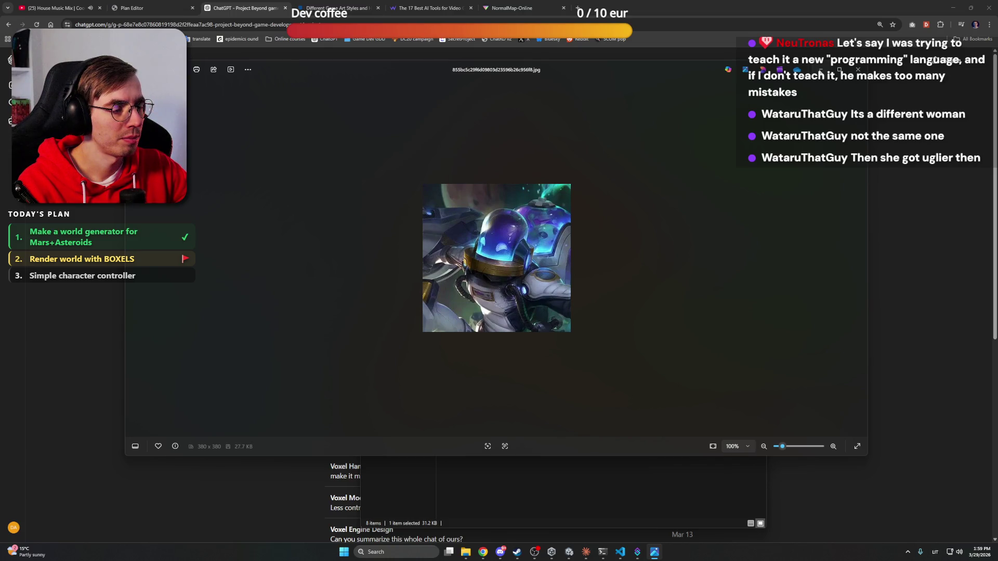
pyautogui.click(821, 71)
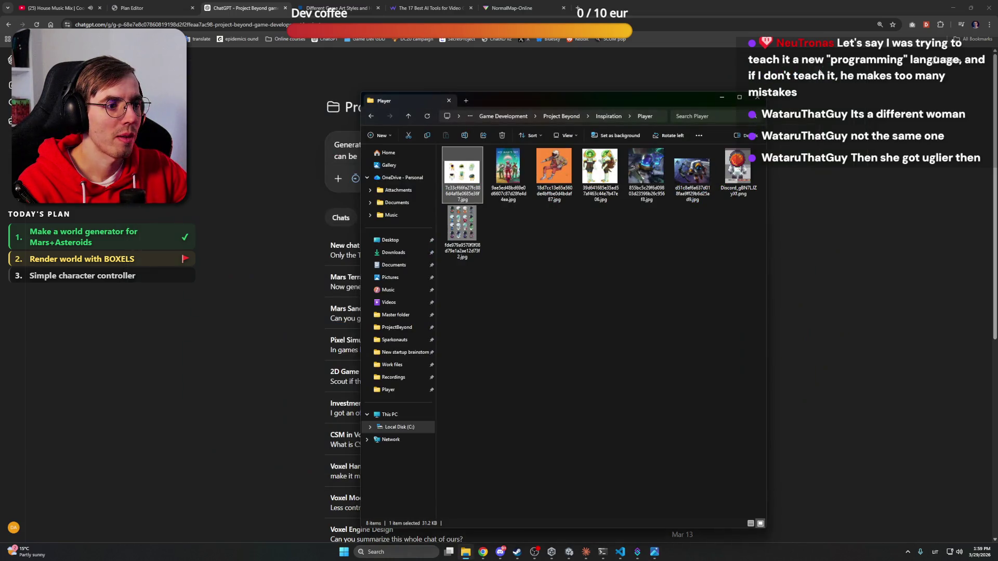
pyautogui.click(720, 99)
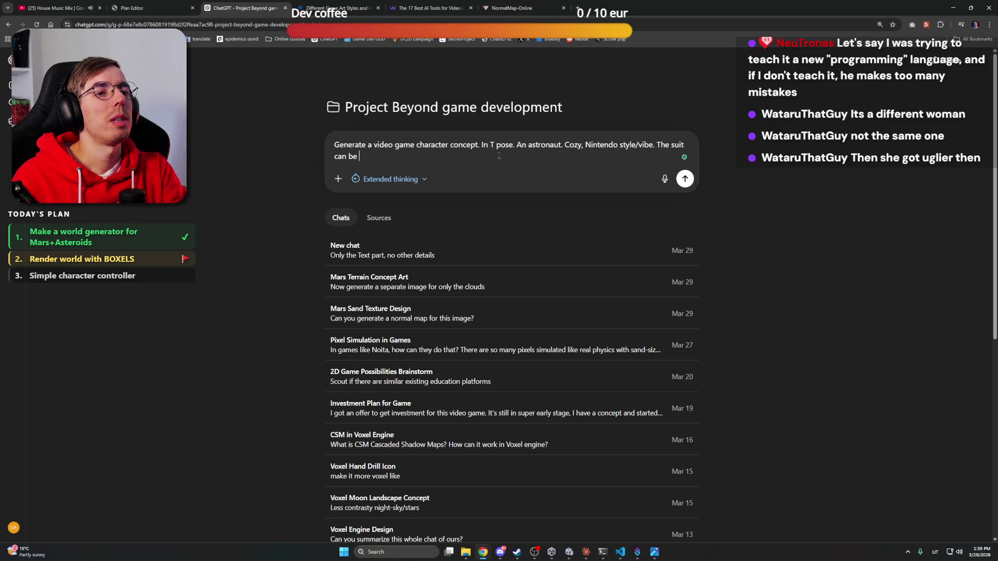
# Describe the suit as a dark base with light details on top
pyautogui.write('Dark')
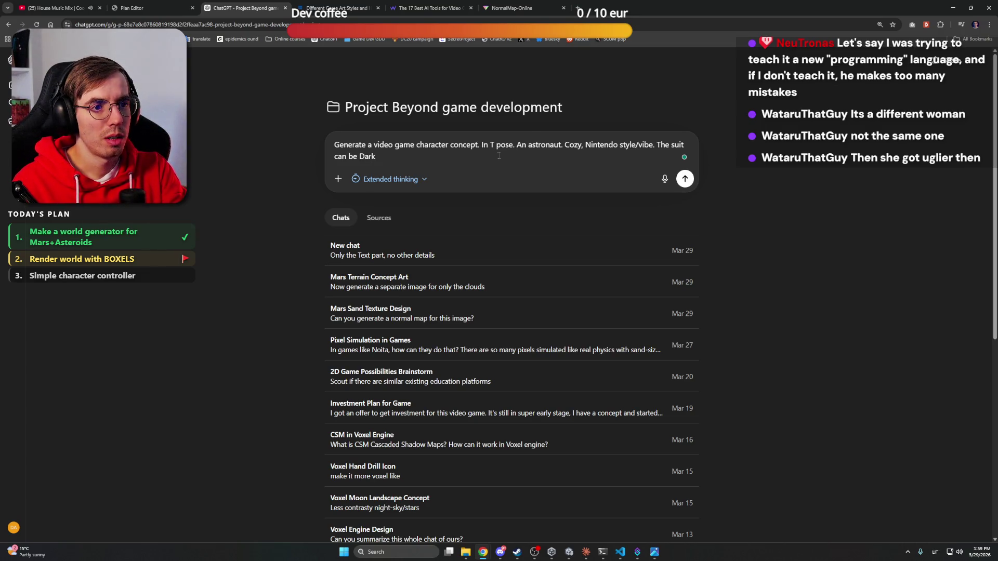
pyautogui.press('BackSpace')
pyautogui.press('BackSpace')
pyautogui.press('BackSpace')
pyautogui.write('dark')
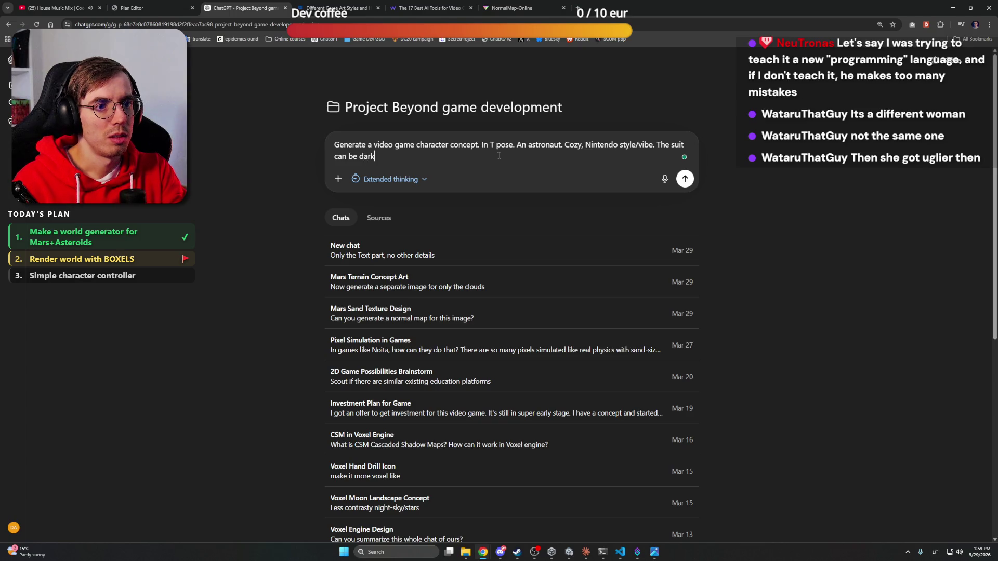
pyautogui.write(', with ')
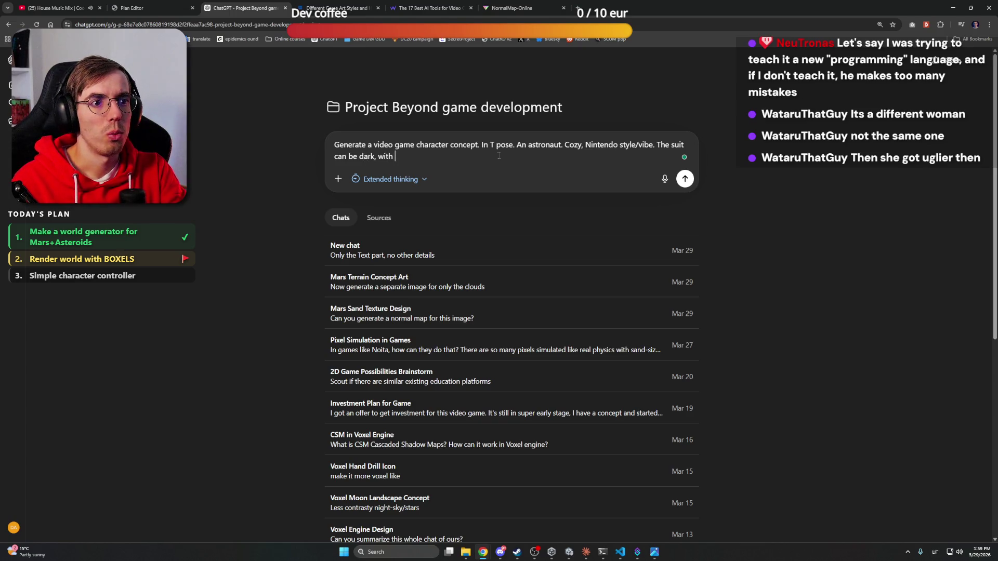
pyautogui.write('light detals')
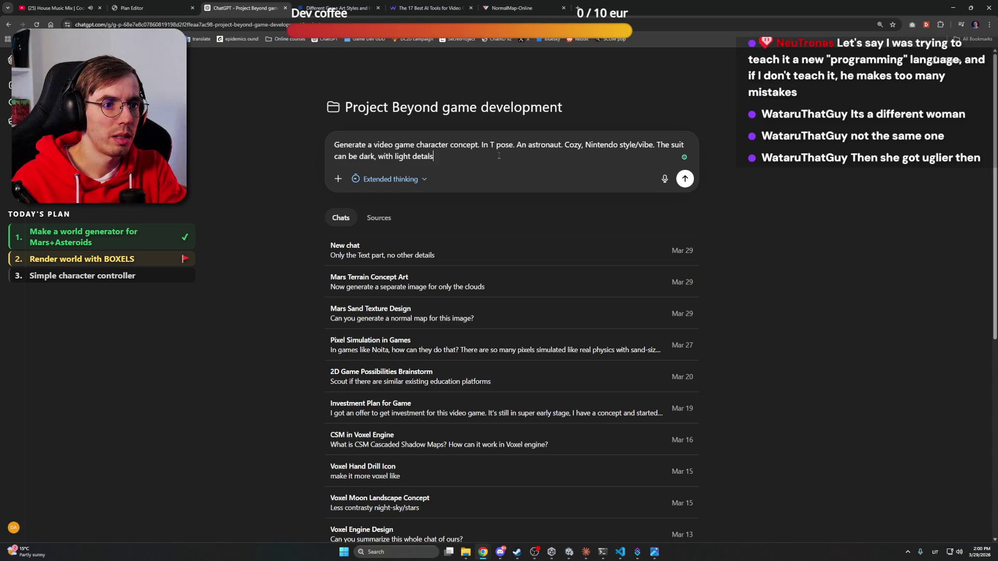
pyautogui.press('BackSpace')
pyautogui.press('BackSpace')
pyautogui.press('BackSpace')
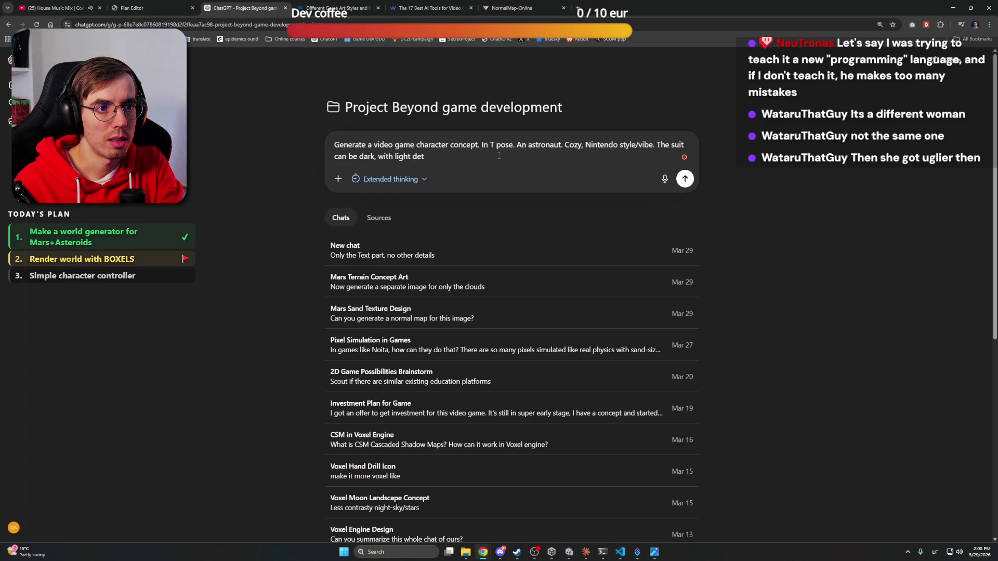
pyautogui.write('tails.')
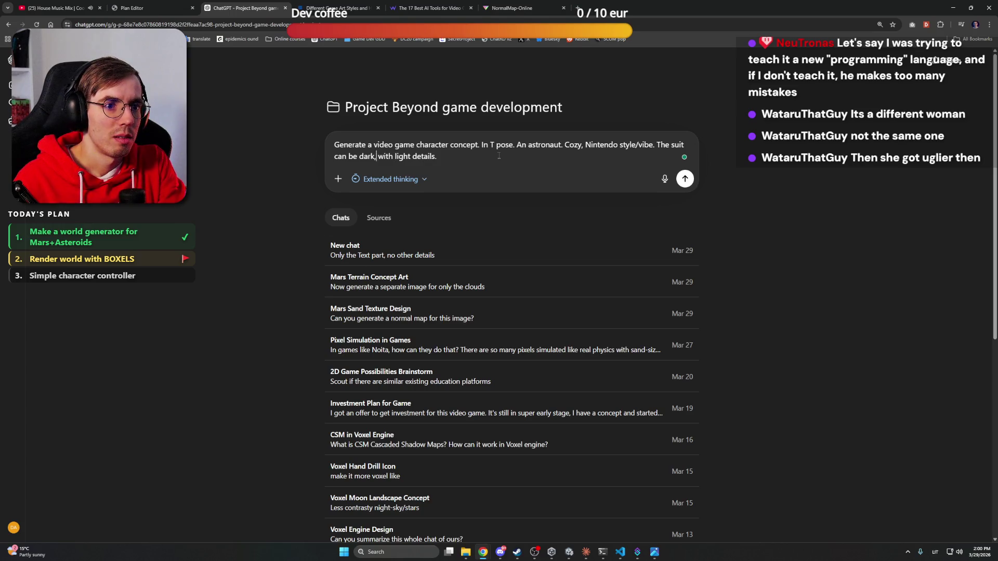
pyautogui.press('BackSpace')
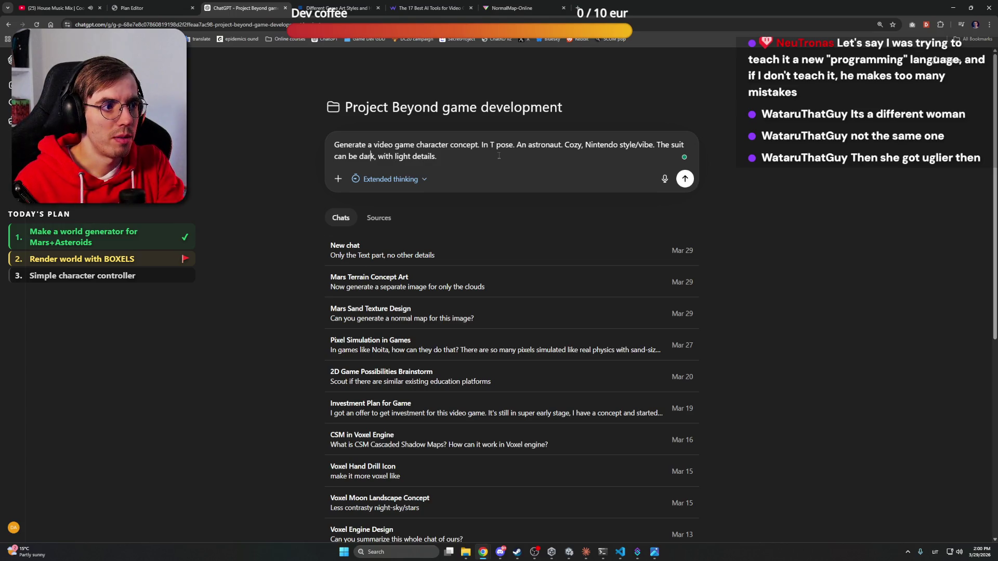
pyautogui.hotkey('ctrl', 'Left')
pyautogui.hotkey('ctrl', 'Left')
pyautogui.write('base')
pyautogui.press('BackSpace')
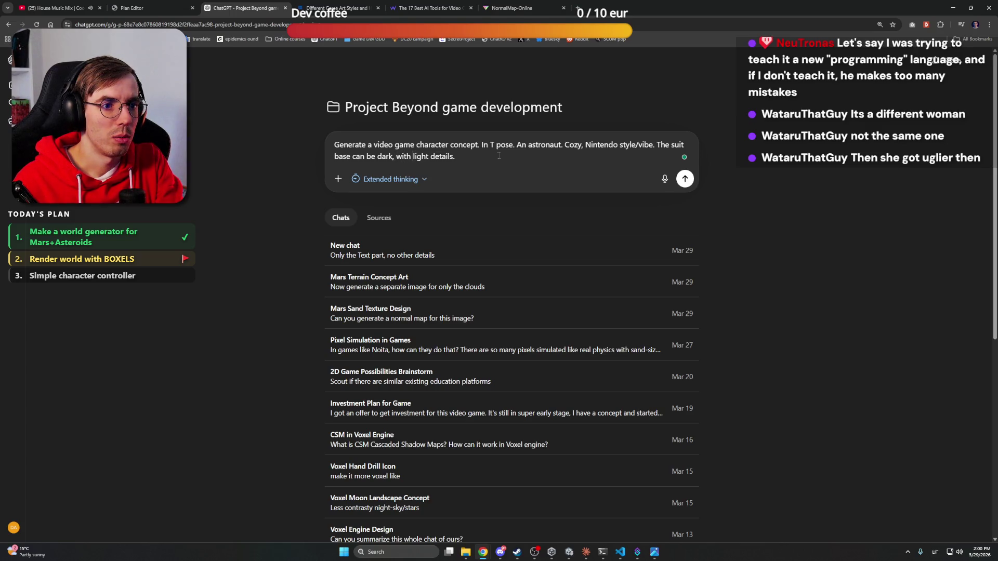
pyautogui.hotkey('ctrl', 'Right')
pyautogui.write('on')
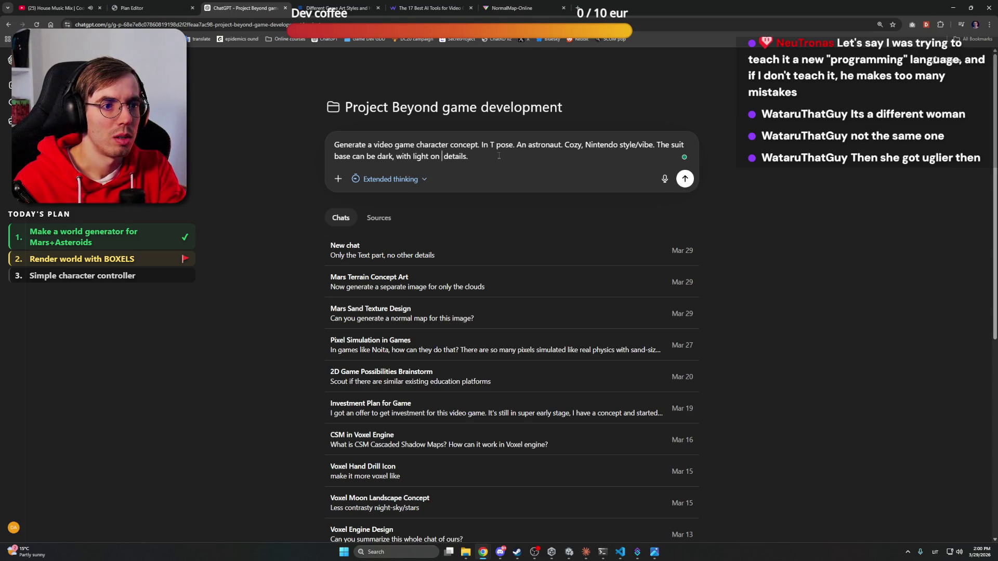
pyautogui.press('BackSpace')
pyautogui.write('-')
pyautogui.write('top')
# Accept spelling and article fixes so the phrase reads 'light details on the top'
pyautogui.click(499, 156)
pyautogui.rightClick(442, 156)
pyautogui.click(468, 167)
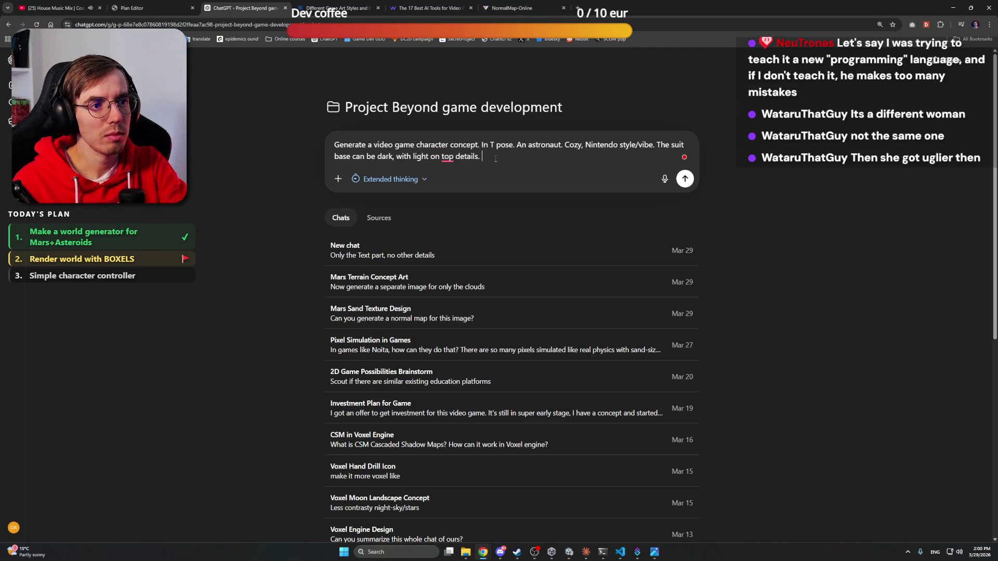
pyautogui.moveTo(448, 157)
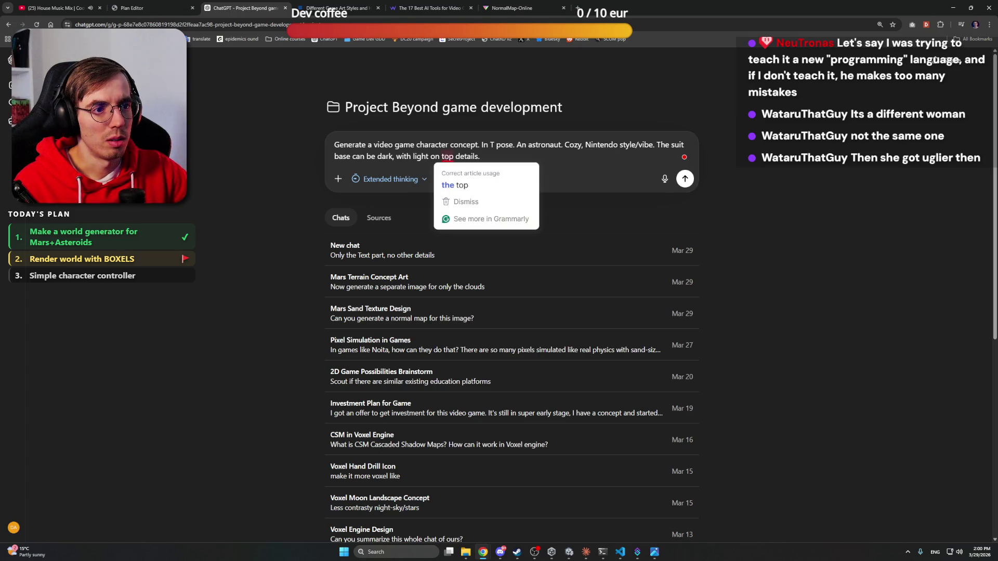
pyautogui.click(461, 182)
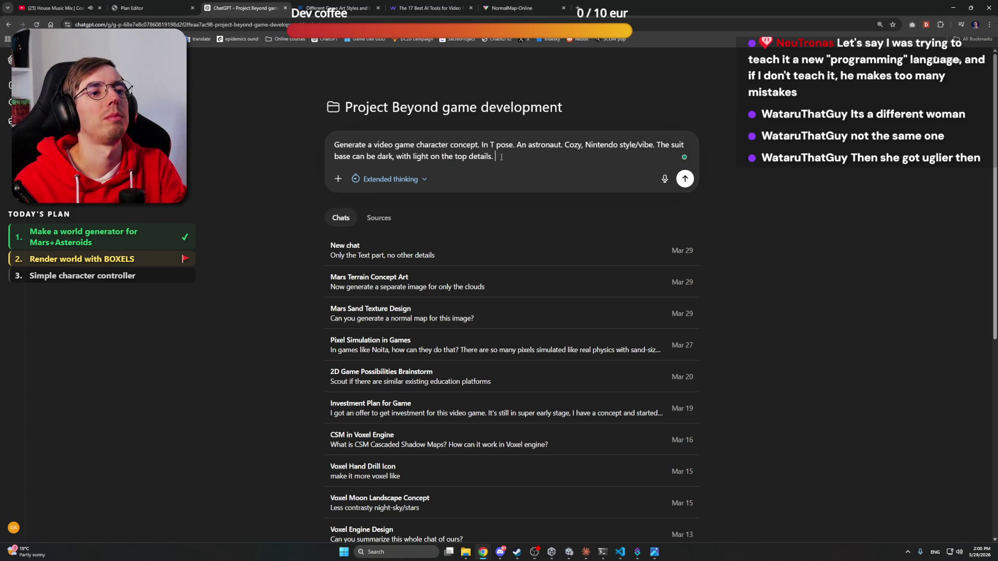
# Add 'Some colorful wires or tubes are connected to the suit.' with Grammarly corrections
pyautogui.write('Some c')
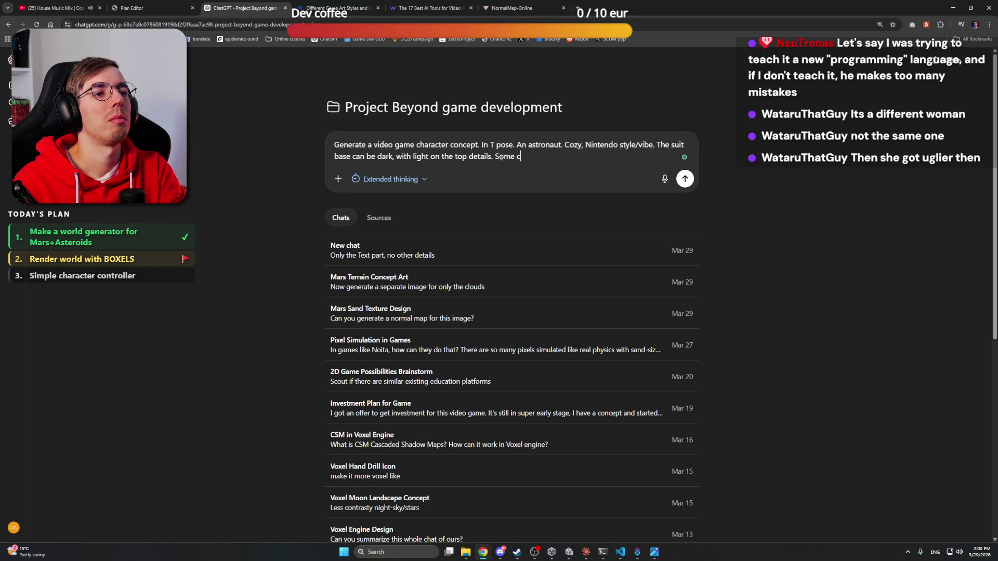
pyautogui.write('olorful wires,')
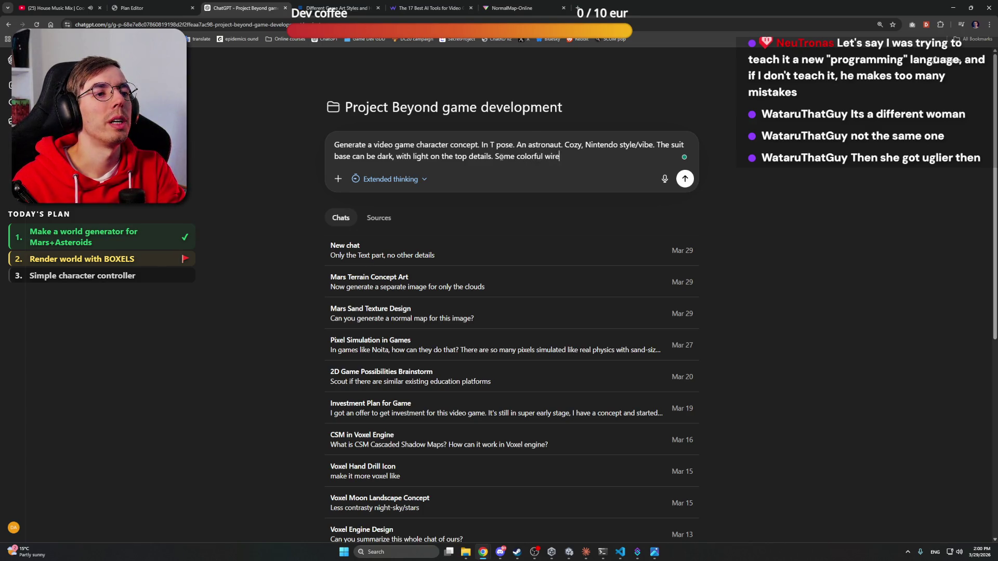
pyautogui.press('BackSpace')
pyautogui.write('or tubes ')
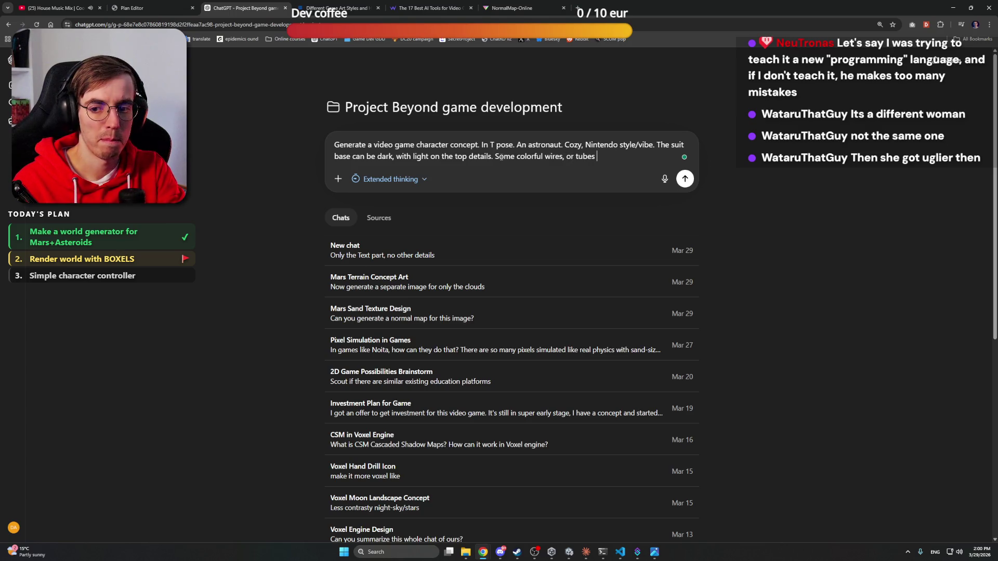
pyautogui.write('co')
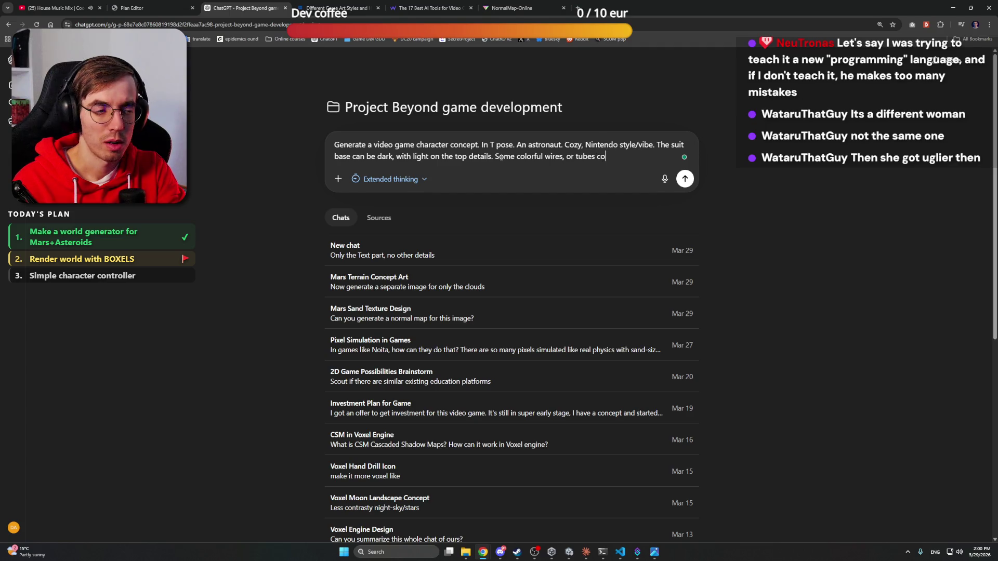
pyautogui.write('nnected tot he suit.')
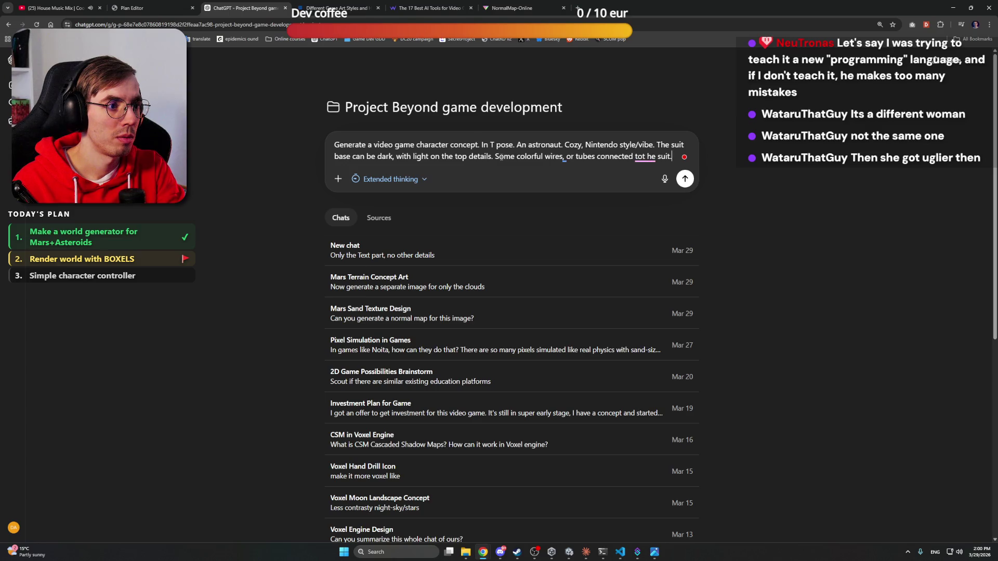
pyautogui.moveTo(645, 157)
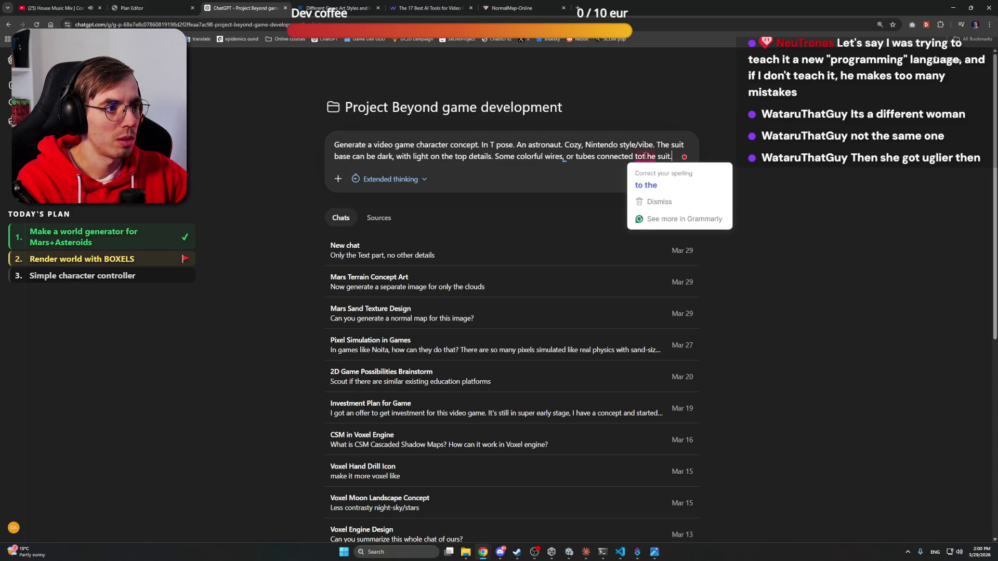
pyautogui.click(647, 183)
pyautogui.moveTo(555, 157)
pyautogui.click(568, 177)
pyautogui.moveTo(619, 157)
pyautogui.click(624, 183)
pyautogui.click(677, 156)
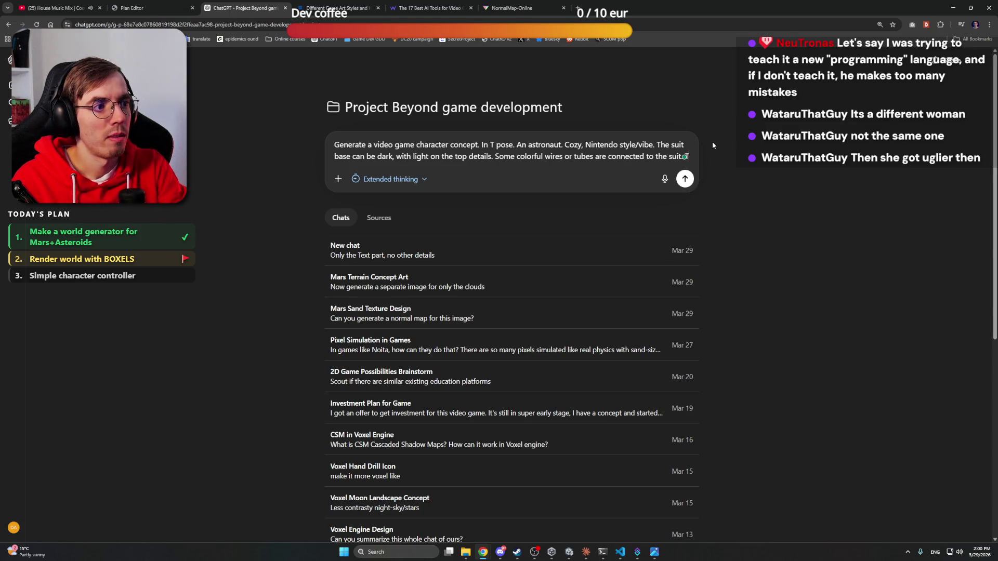
# Add that the helmet can be fully covered in blue/teal glass
pyautogui.write('The helmet can b')
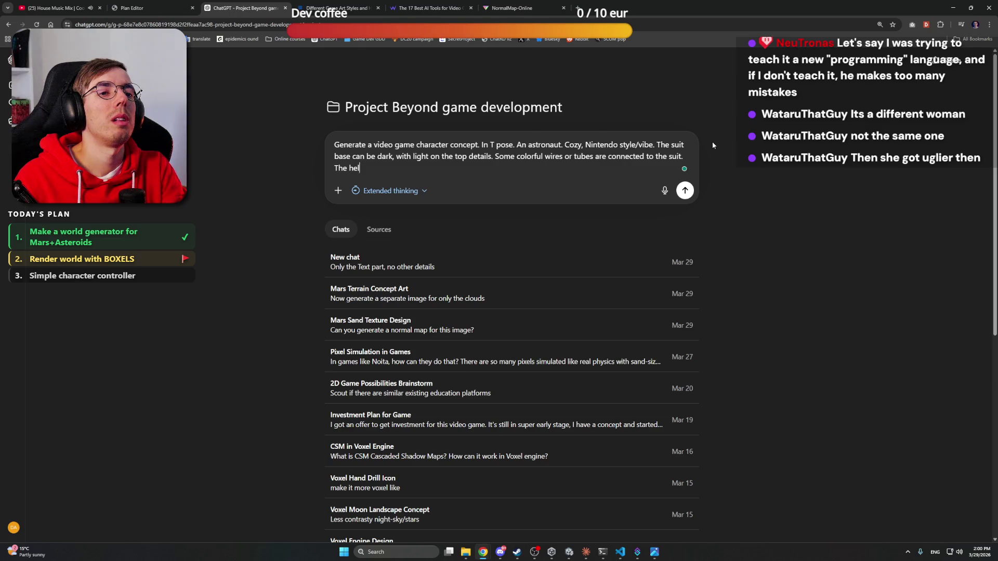
pyautogui.write('e')
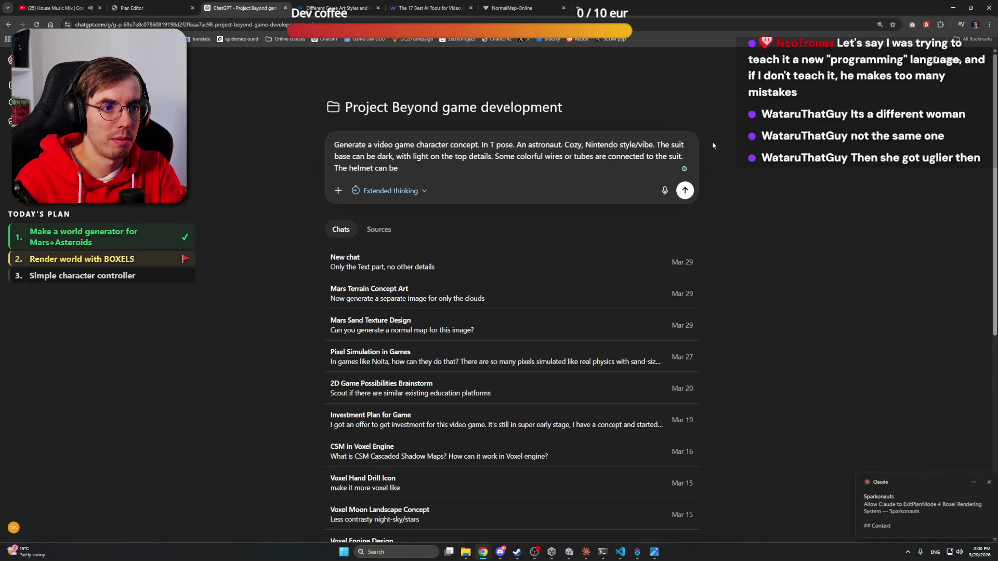
pyautogui.write(' no')
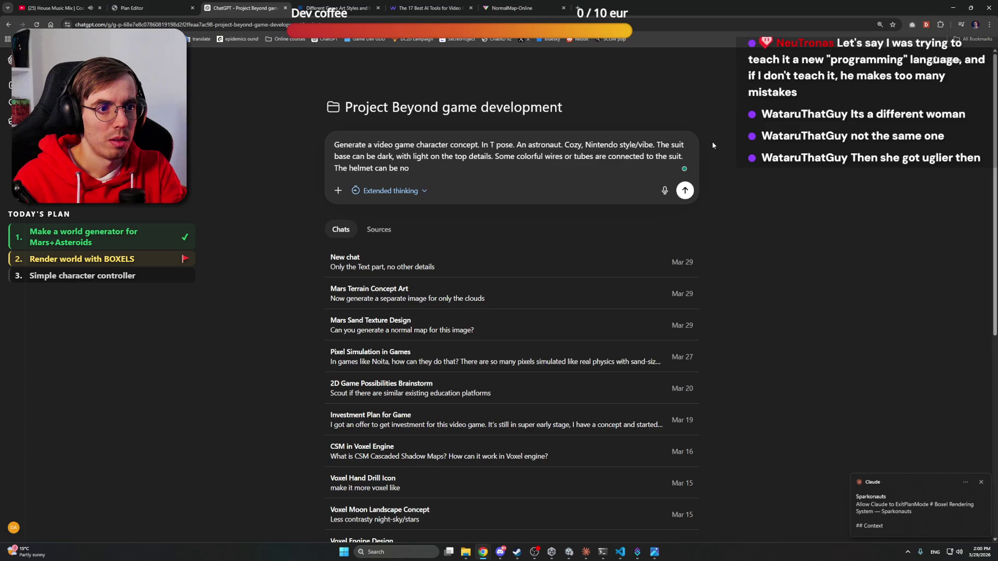
pyautogui.press('BackSpace')
pyautogui.press('BackSpace')
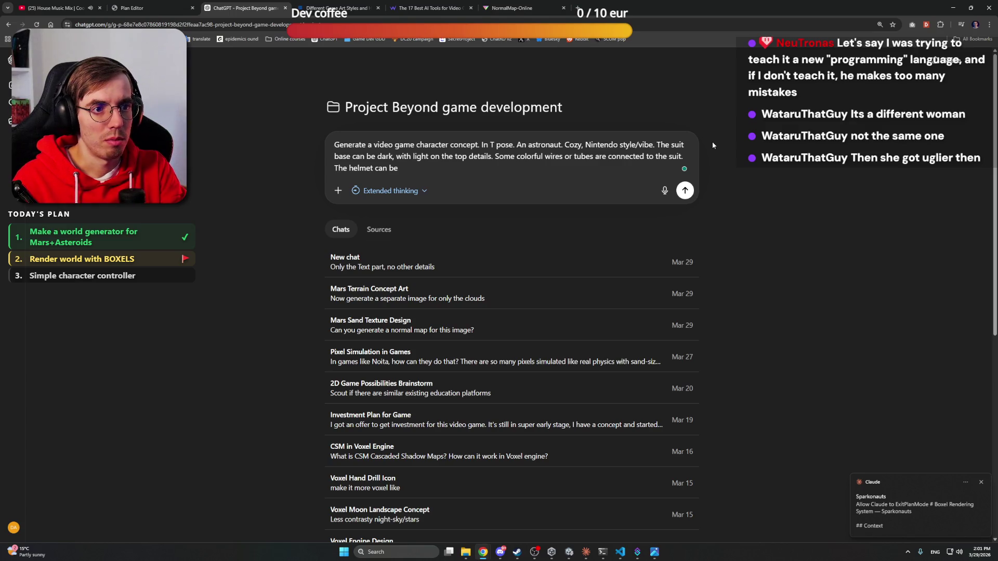
pyautogui.write('full made from glass')
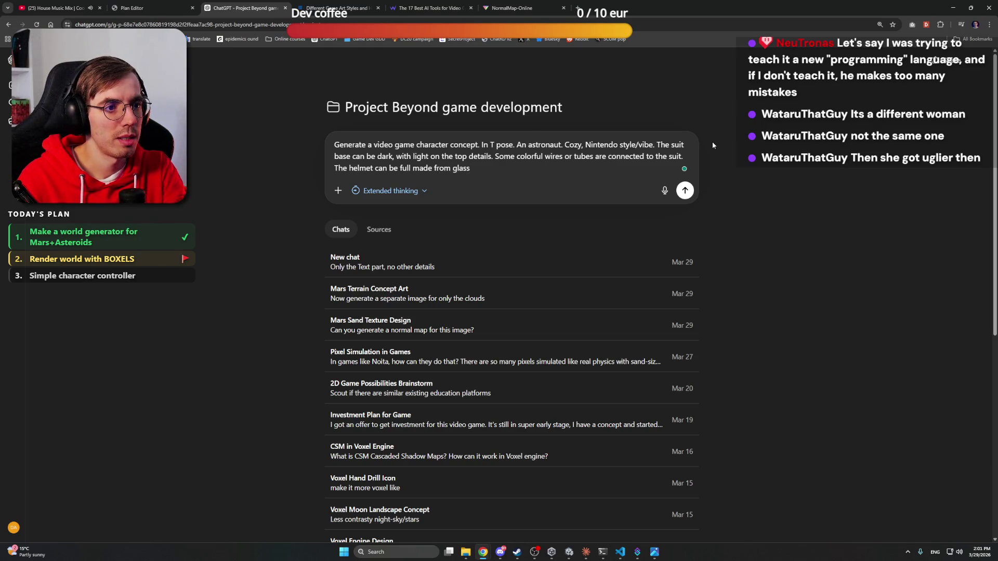
pyautogui.hotkey('ctrl', 'shift', 'Left')
pyautogui.hotkey('ctrl', 'shift', 'Left')
pyautogui.hotkey('ctrl', 'shift', 'Left')
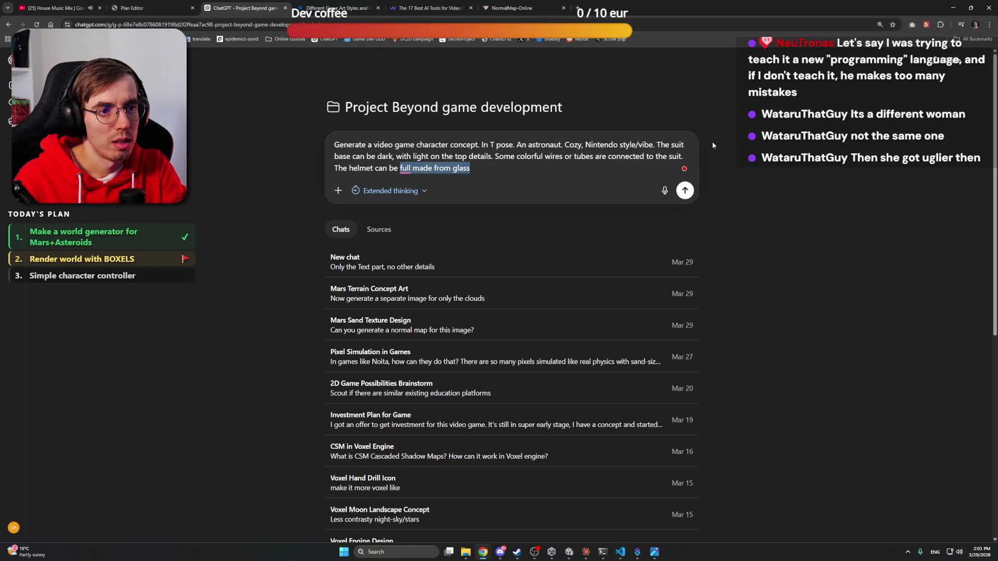
pyautogui.write('be fully ')
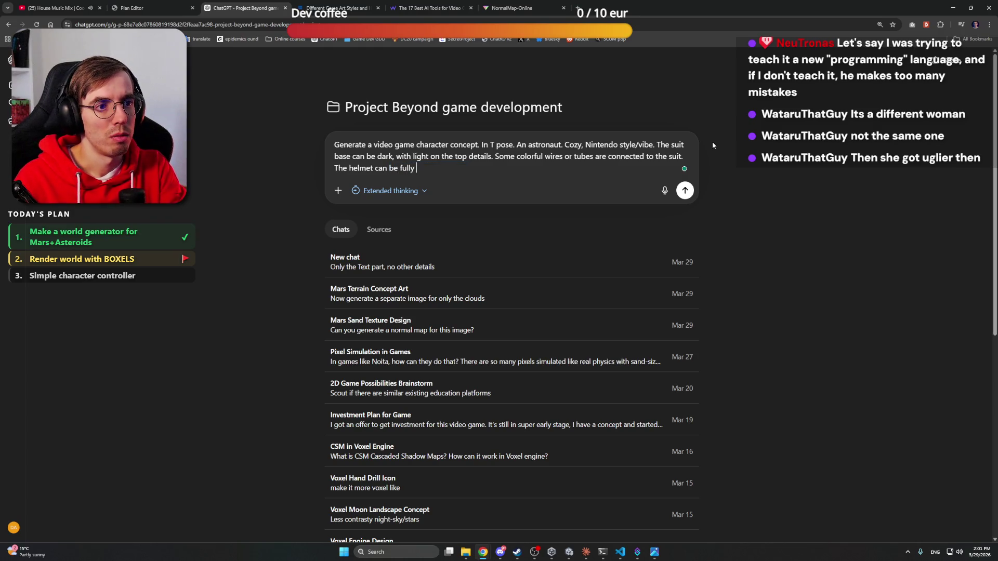
pyautogui.write('covered in glass')
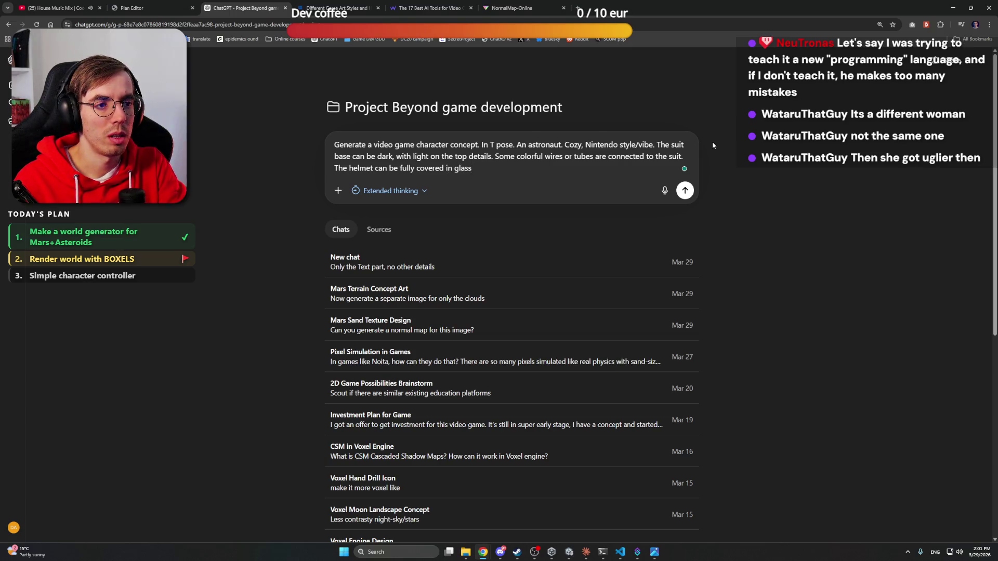
pyautogui.press('Left')
pyautogui.write('Blue/')
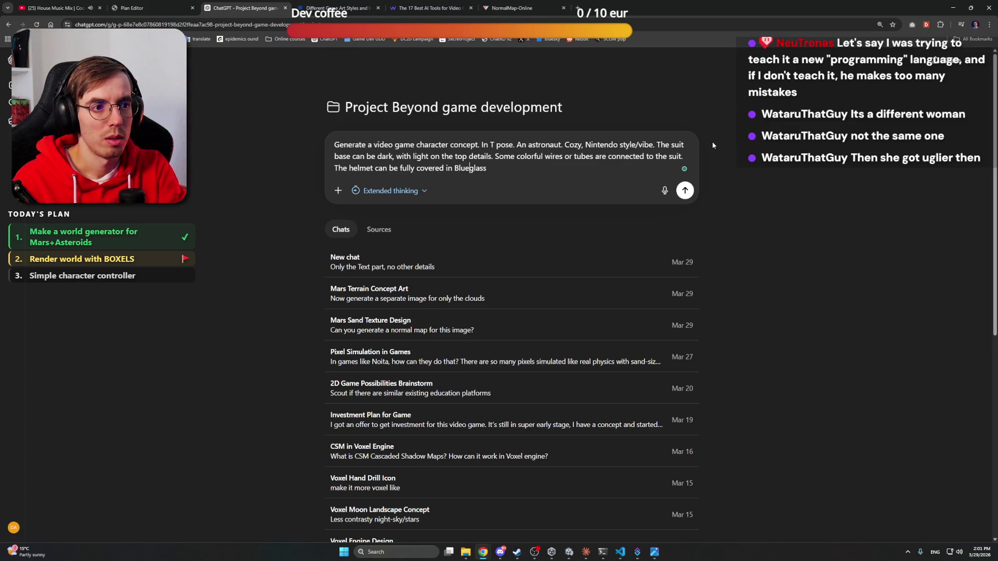
pyautogui.write('teal ')
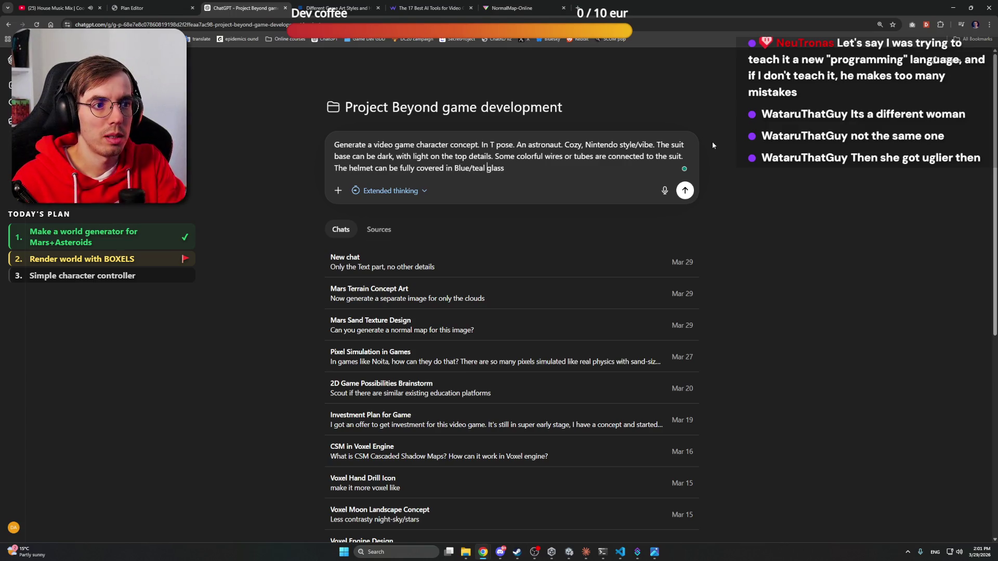
pyautogui.write('. ')
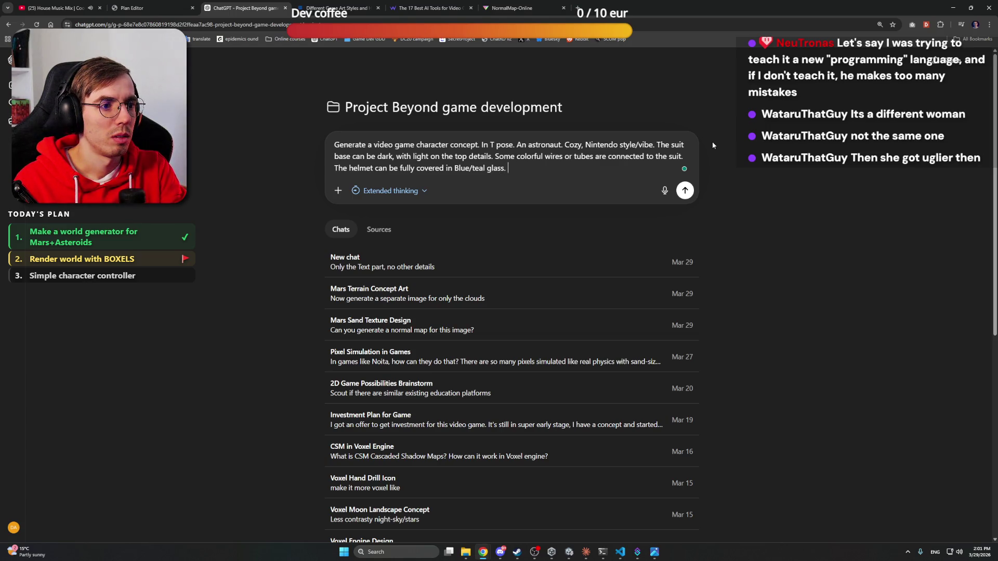
pyautogui.write('From ')
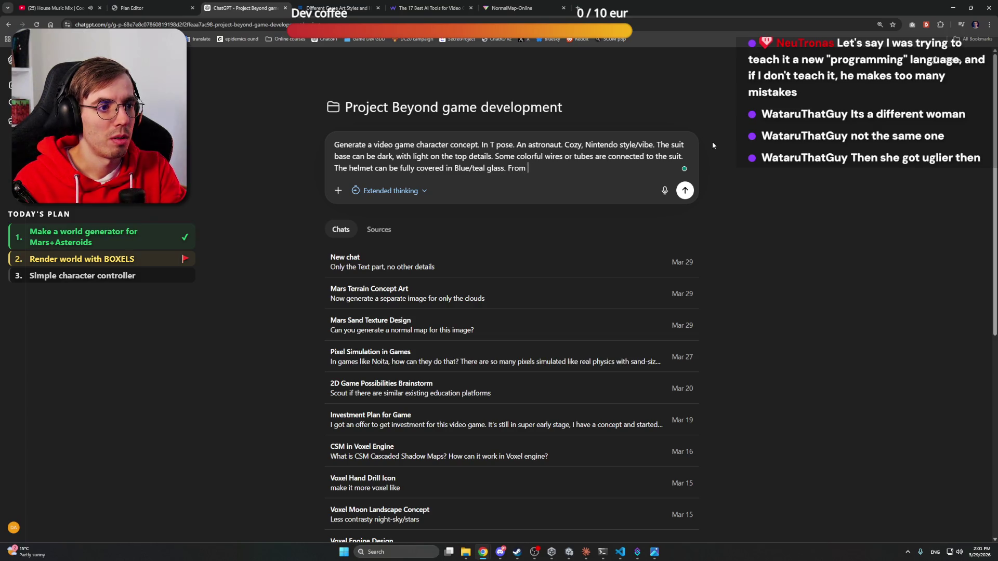
pyautogui.write('inside of ')
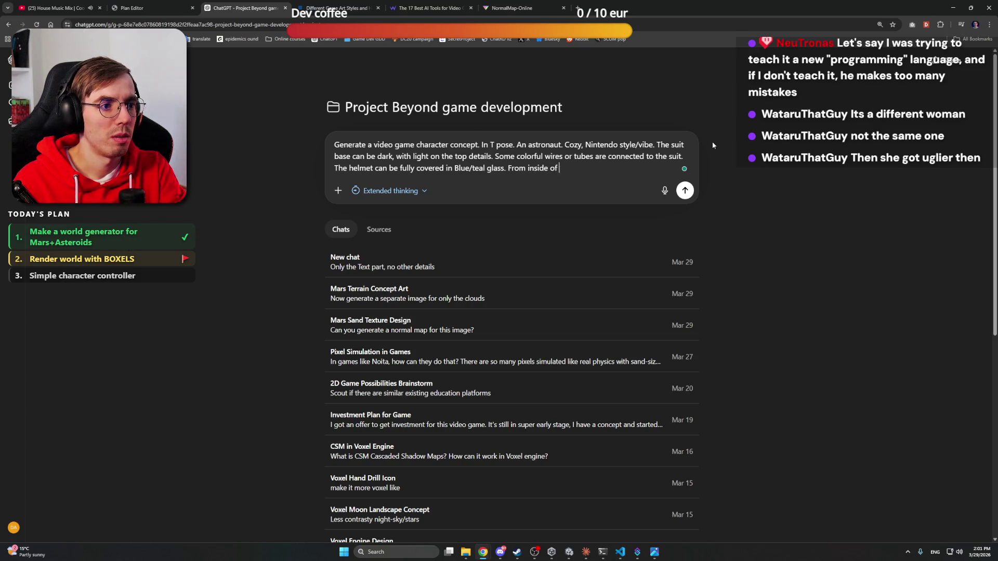
pyautogui.write('the helm')
# Draft a sentence about a glowing light inside the helmet, then delete it
pyautogui.press('BackSpace')
pyautogui.press('BackSpace')
pyautogui.press('BackSpace')
pyautogui.write('elmet ')
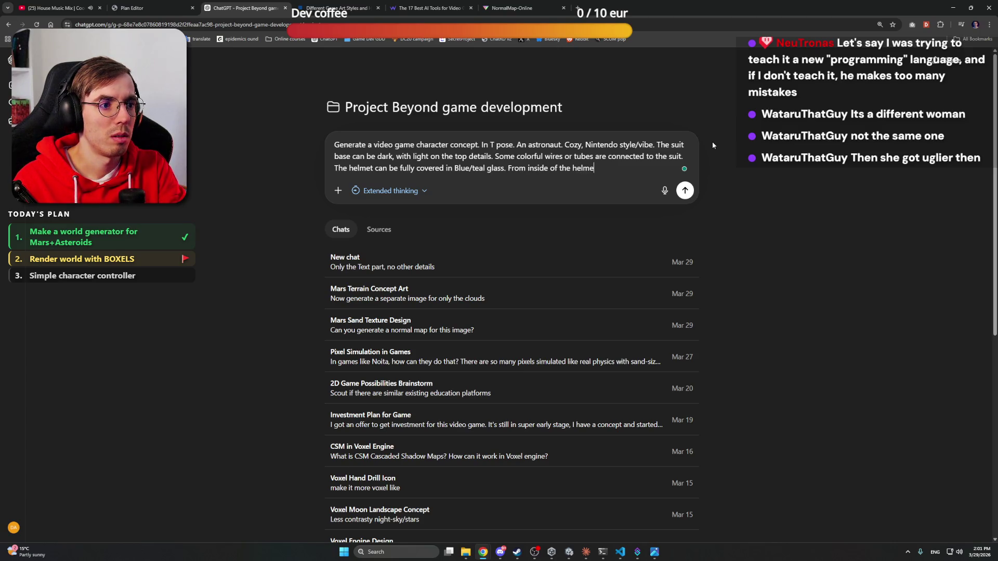
pyautogui.write('a ')
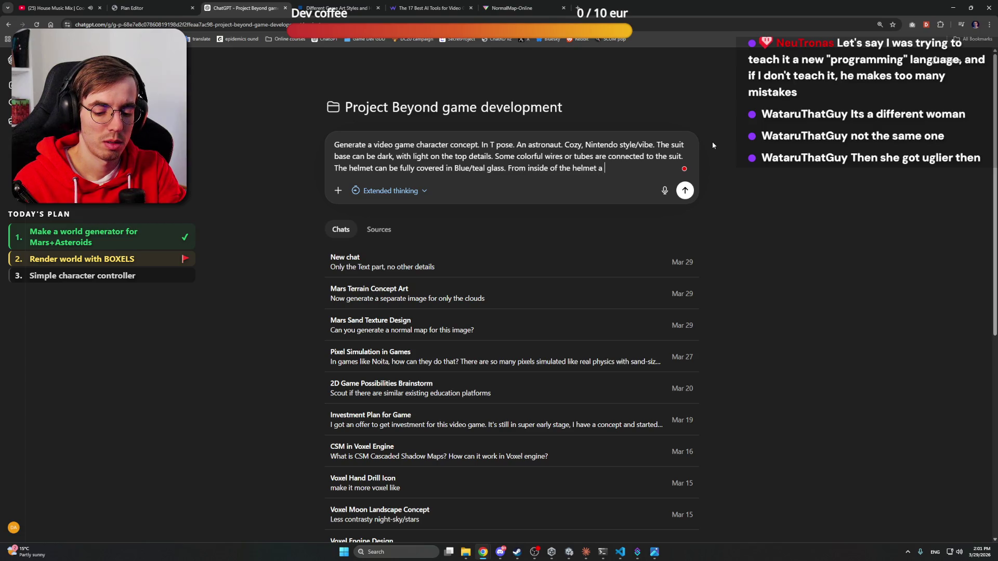
pyautogui.write('glowing light')
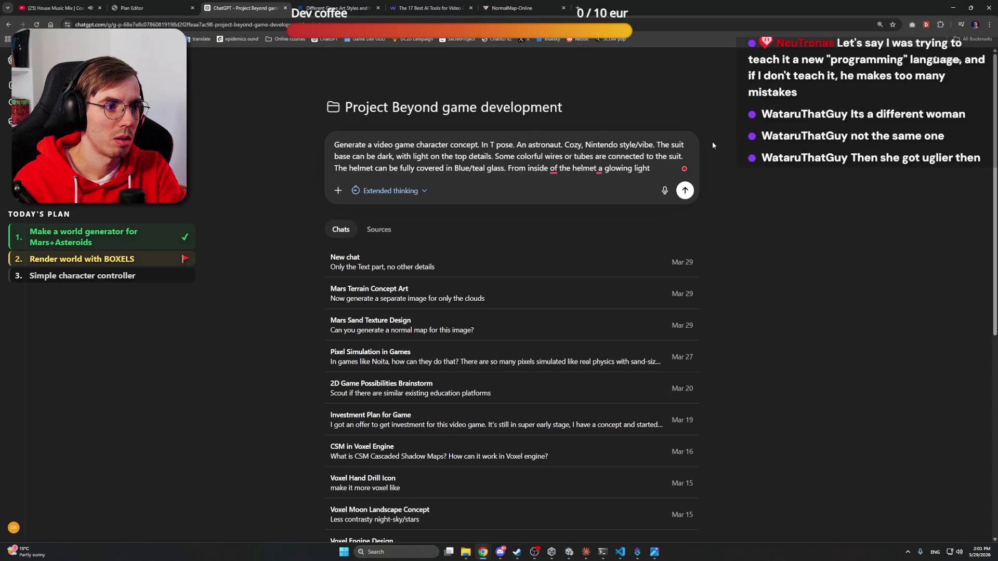
pyautogui.moveTo(554, 169)
pyautogui.click(554, 196)
pyautogui.moveTo(542, 166); pyautogui.dragTo(506, 168)
pyautogui.press('BackSpace')
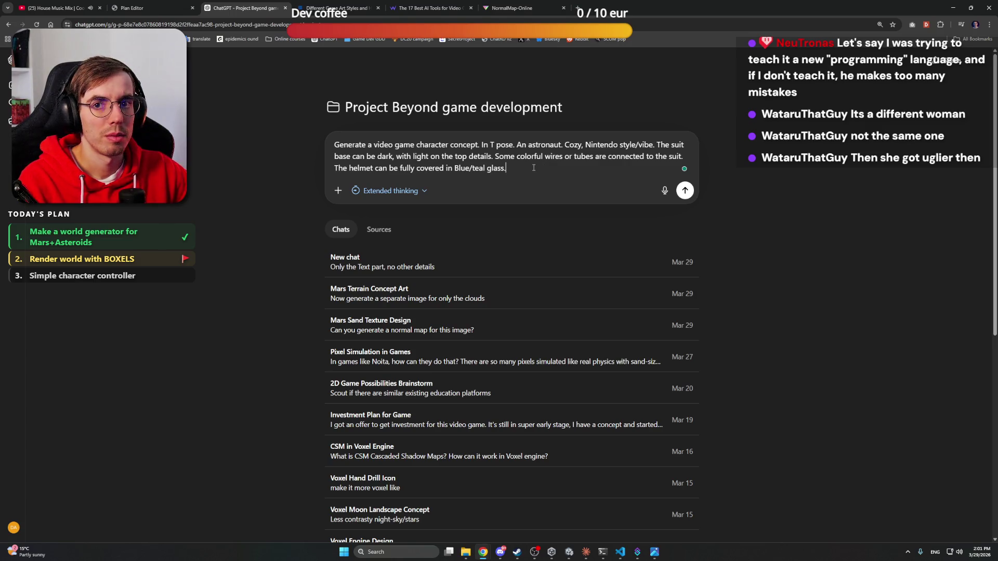
# Add 'Bottom part of this glass glowing.' and accept the grammar fixes
pyautogui.write(' Bottom part or')
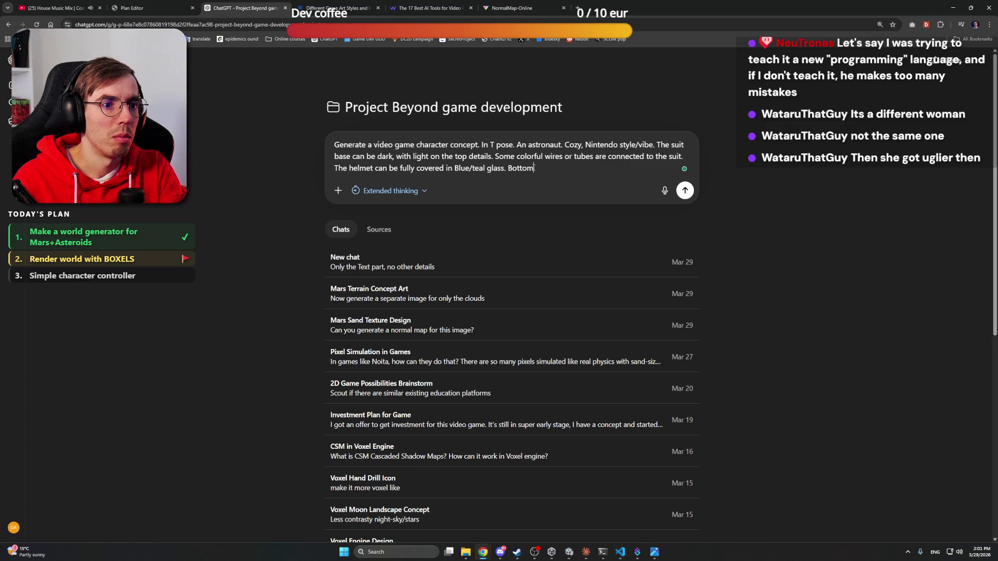
pyautogui.press('BackSpace')
pyautogui.write('f ')
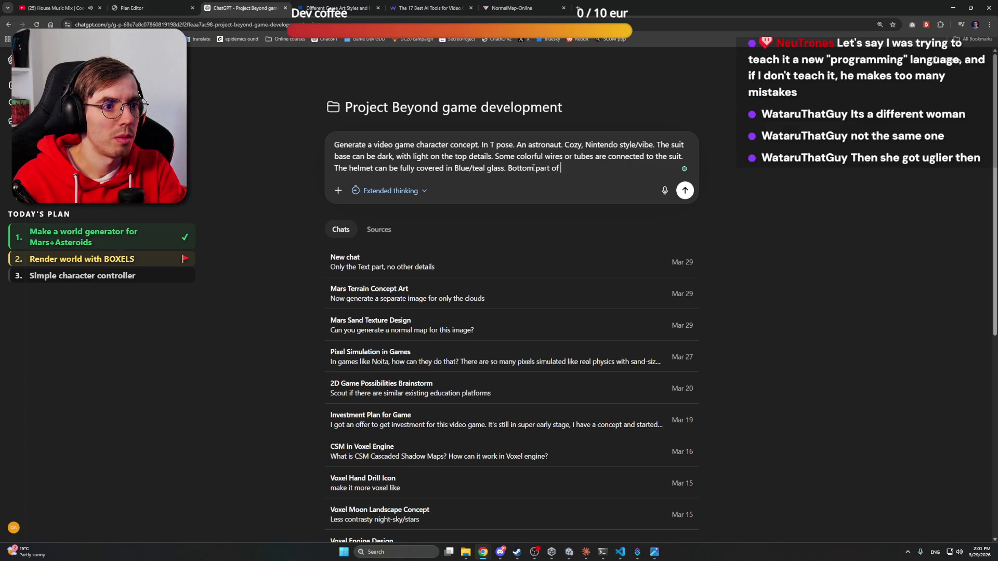
pyautogui.write('this glass ')
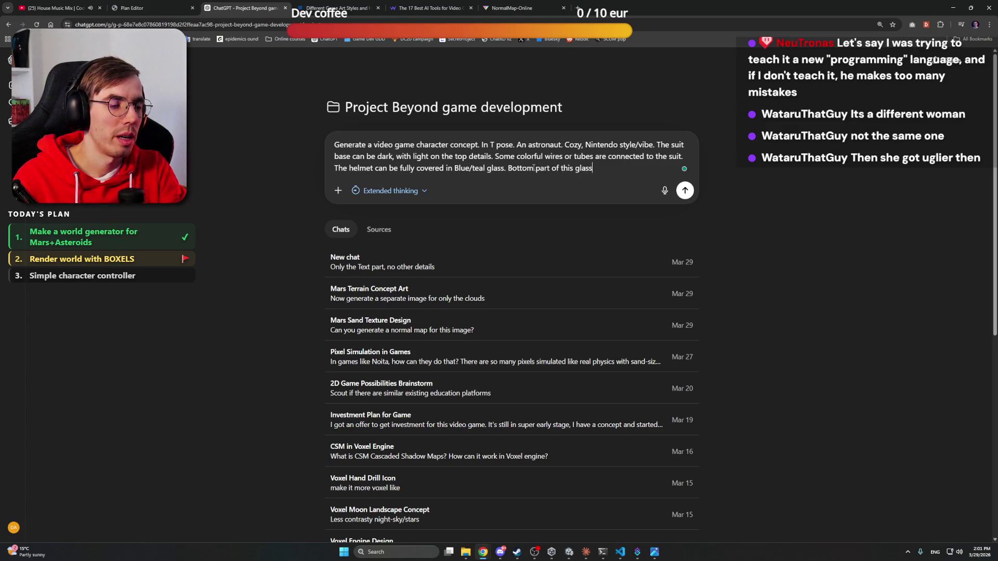
pyautogui.write('glowing.')
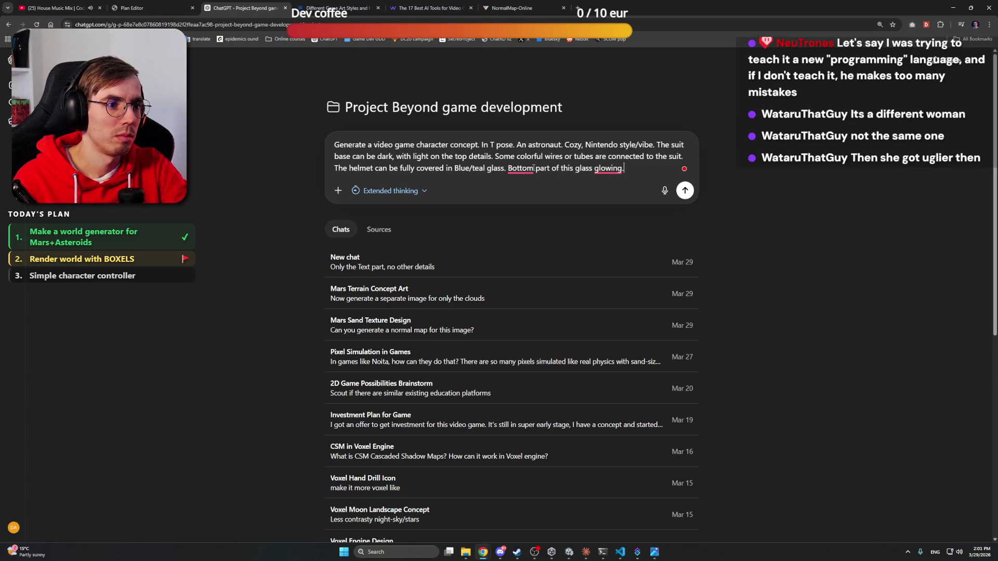
pyautogui.click(534, 168)
pyautogui.click(553, 185)
pyautogui.click(623, 168)
pyautogui.click(653, 186)
pyautogui.click(655, 167)
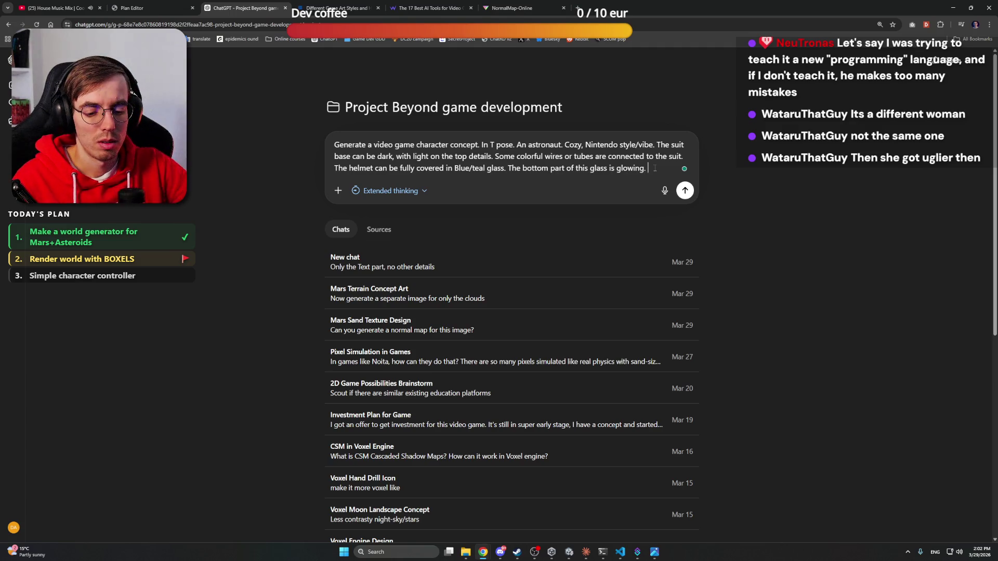
# End the prompt with 'Empty background.', send it, and return to Claude's plan
pyautogui.write('Empty bac')
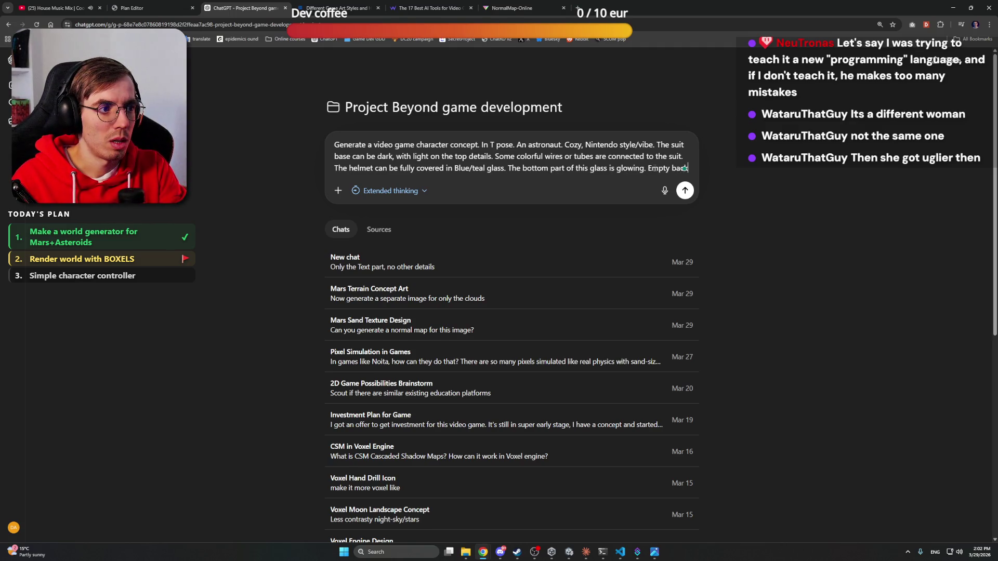
pyautogui.write('kground.')
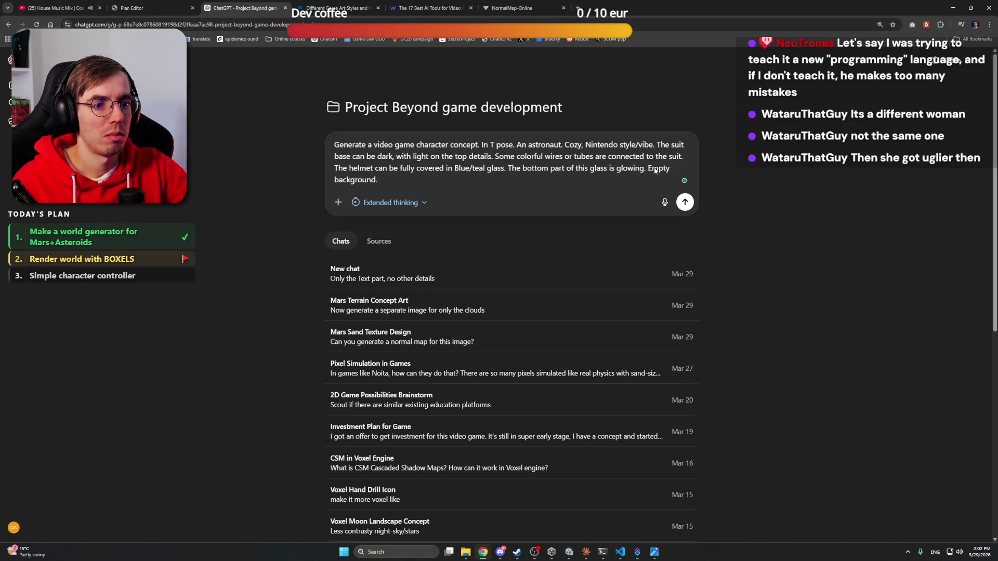
pyautogui.press('Return')
pyautogui.hotkey('alt', 'Tab')
pyautogui.scroll(-1, 583, 282)
pyautogui.scroll(1, 582, 282)
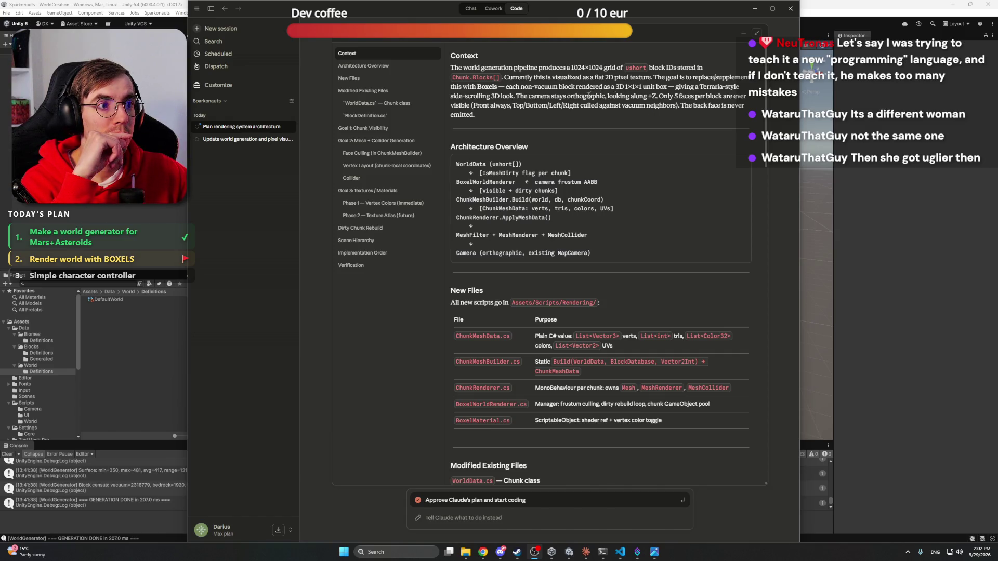
# Reply that the camera will be Perspective with a narrow lens, correcting 'lense' to 'lens'
pyautogui.click(494, 519)
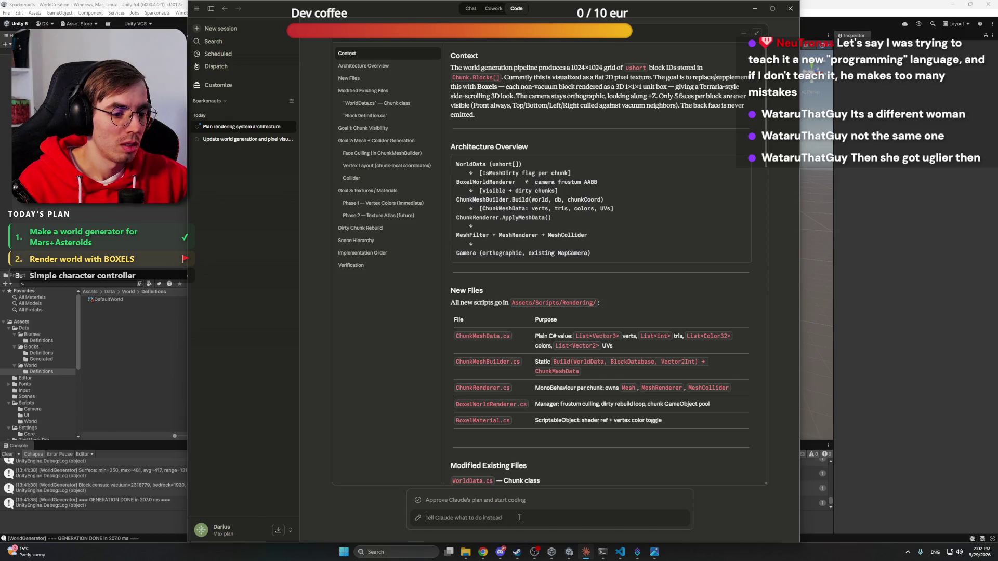
pyautogui.write('The camera will ')
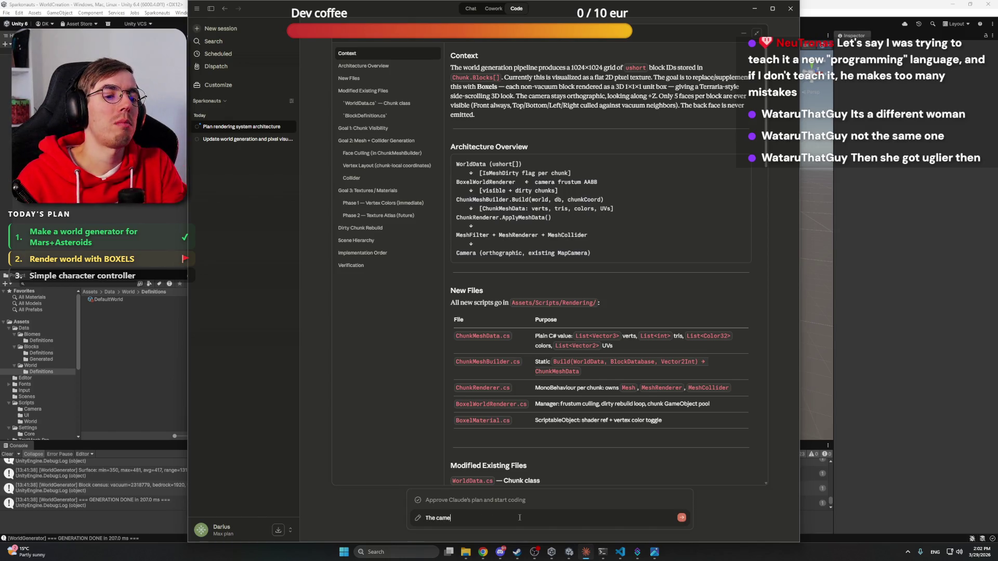
pyautogui.write('be Per')
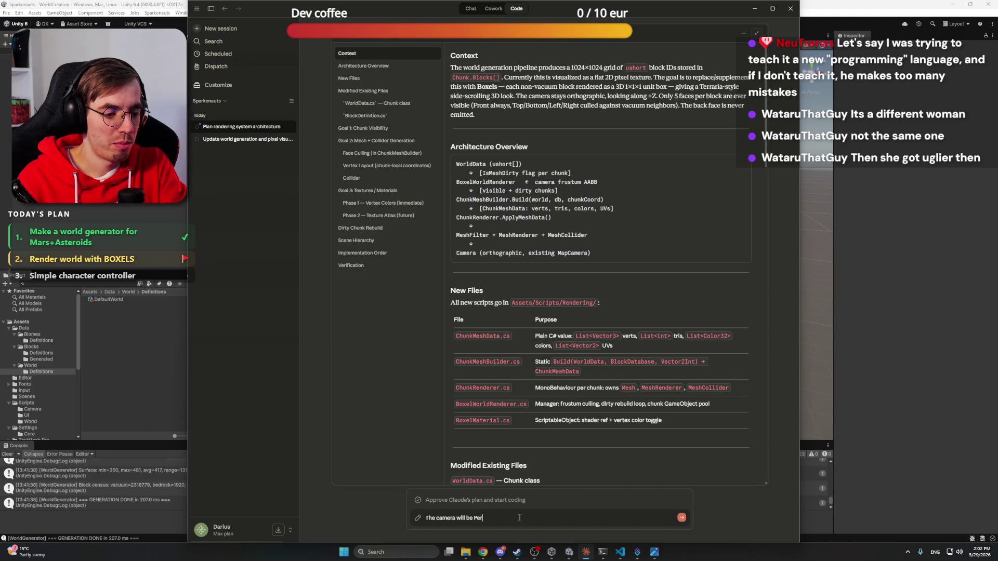
pyautogui.write('spective, but')
pyautogui.write(' with ')
pyautogui.write('h narrow')
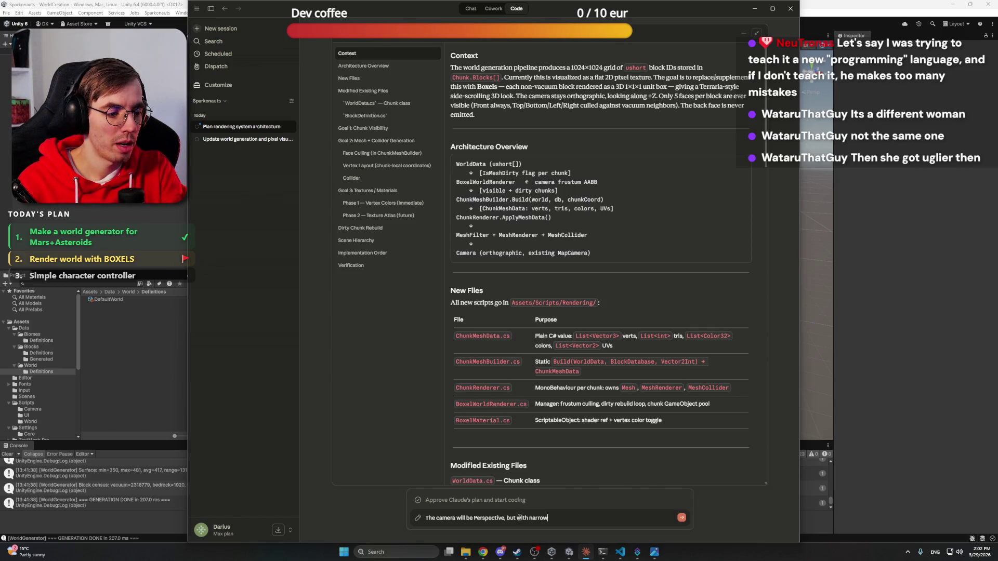
pyautogui.write('lense')
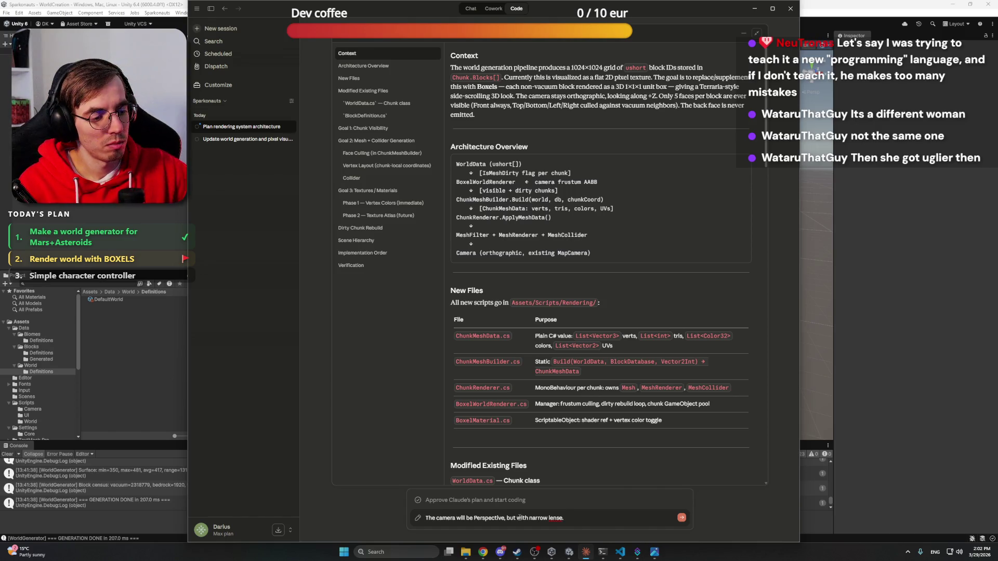
pyautogui.rightClick(559, 518)
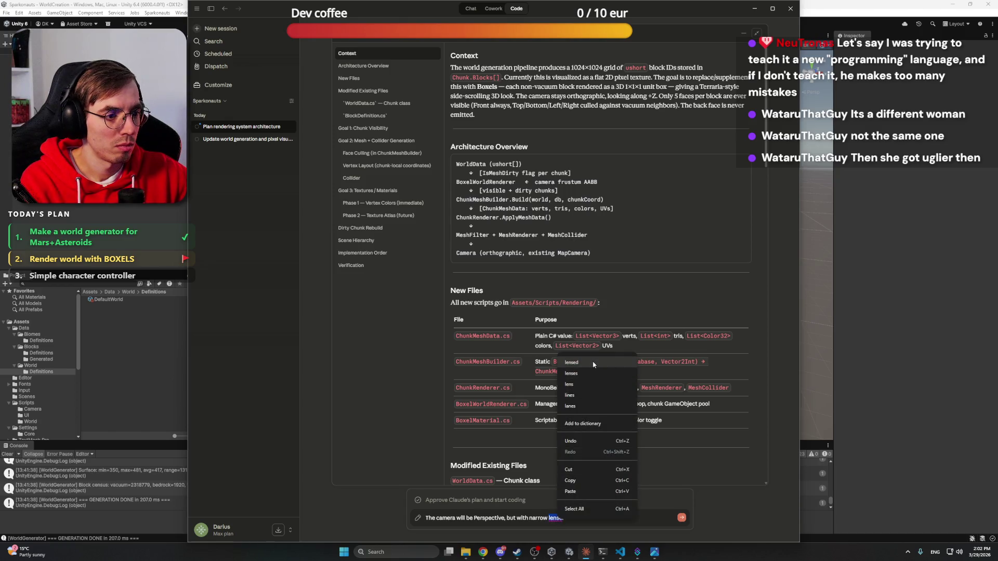
pyautogui.click(582, 385)
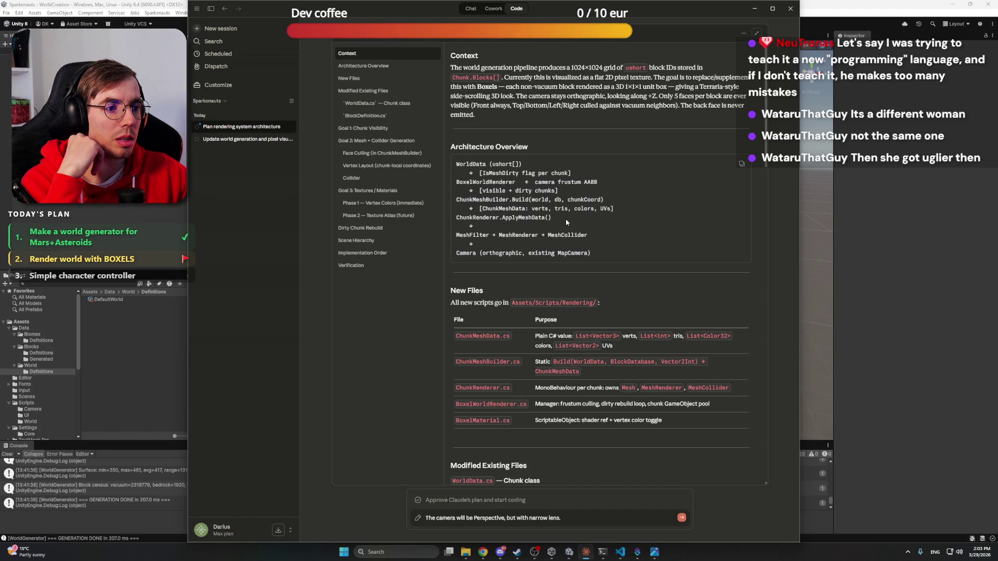
pyautogui.scroll(-3, 566, 219)
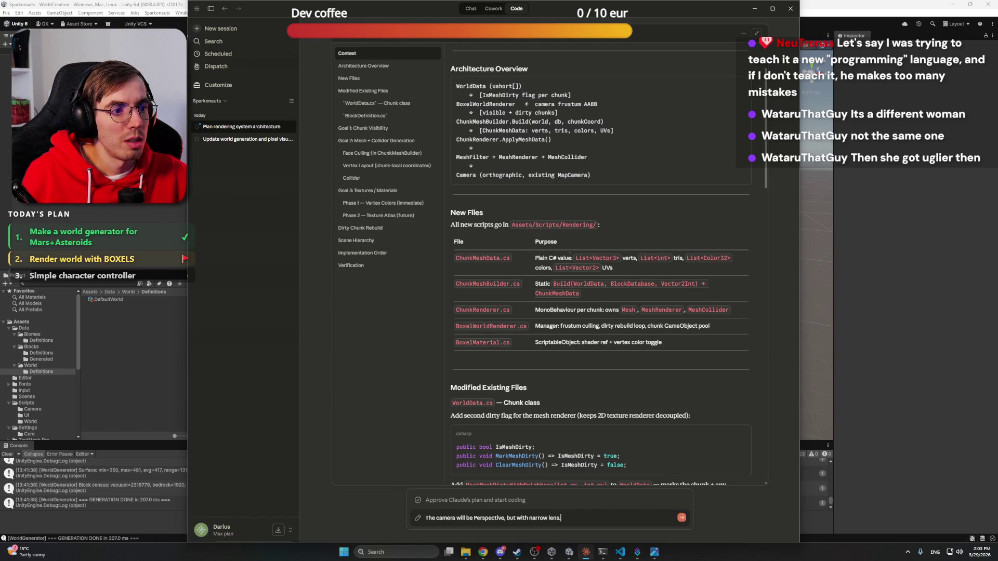
pyautogui.scroll(-1, 588, 242)
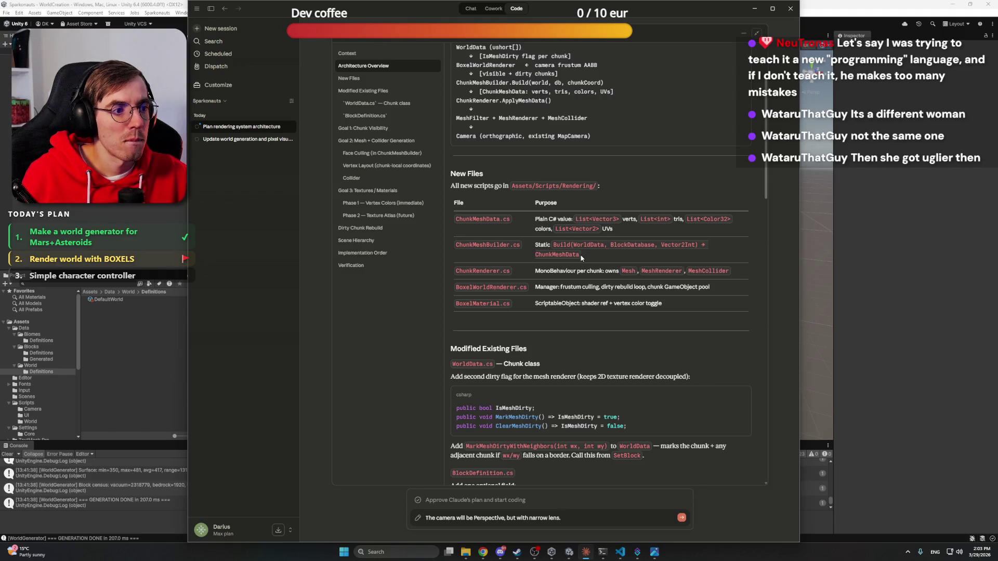
pyautogui.scroll(-2, 581, 257)
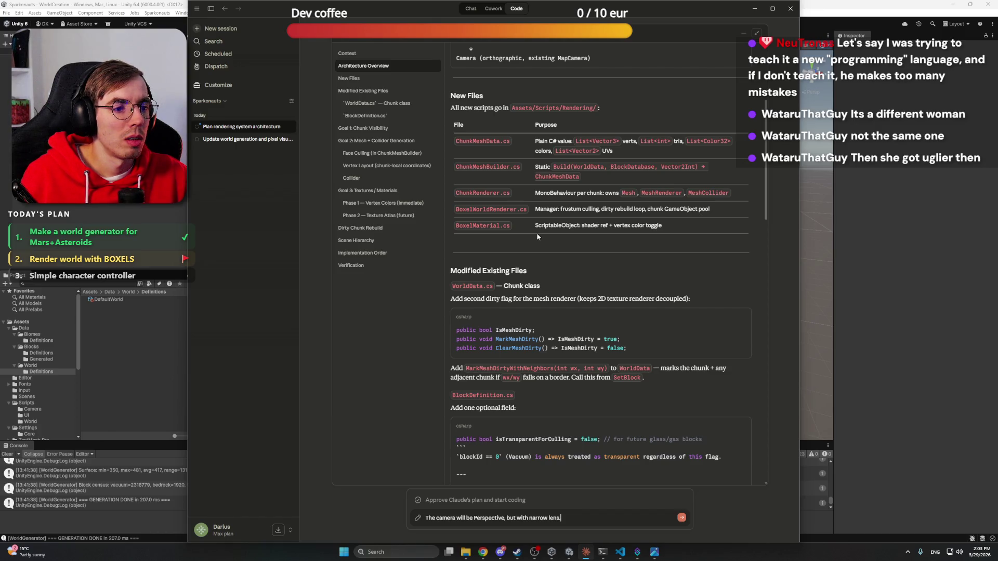
pyautogui.scroll(-3, 537, 237)
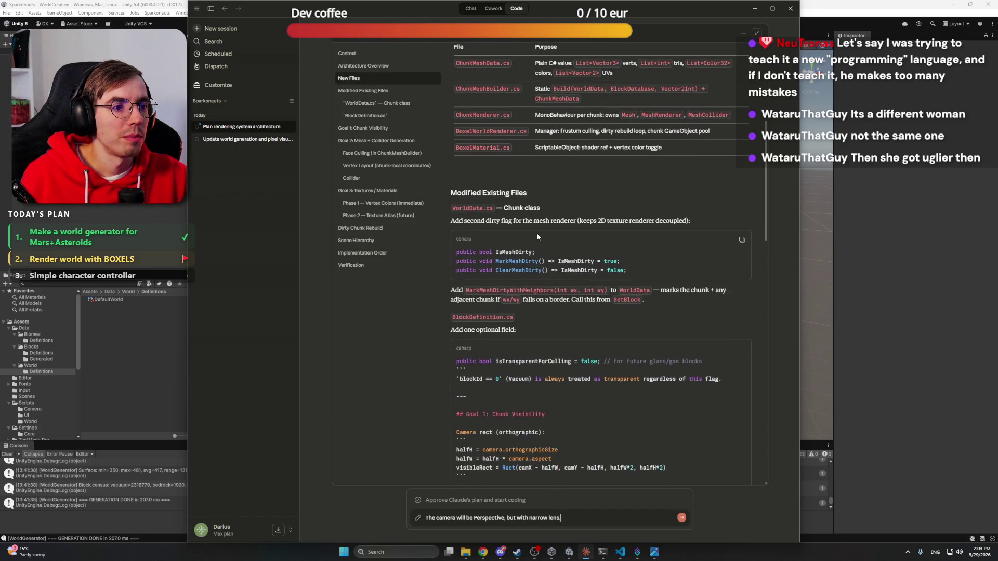
pyautogui.scroll(-5, 538, 237)
pyautogui.scroll(5, 537, 237)
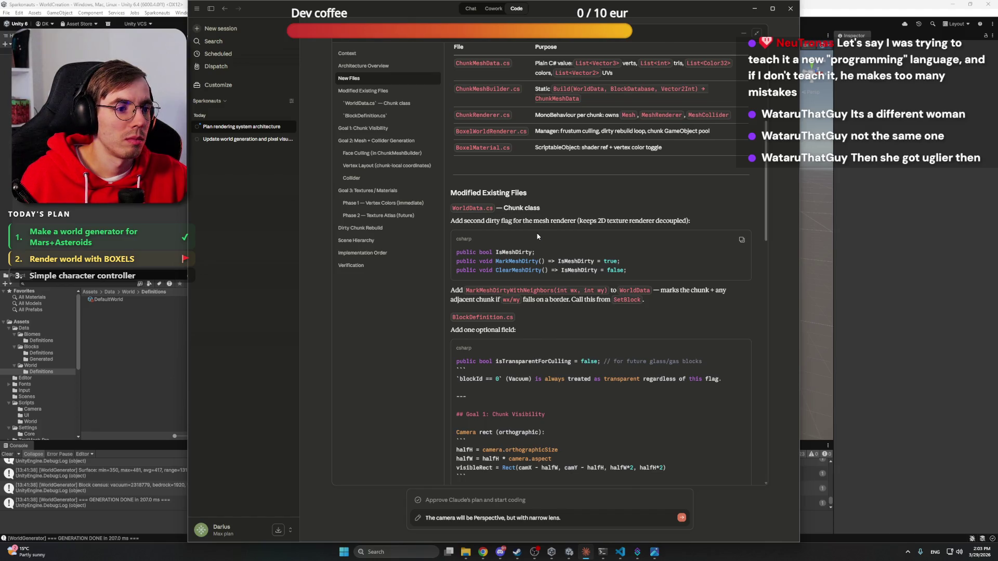
pyautogui.scroll(-4, 538, 237)
pyautogui.scroll(-4, 537, 237)
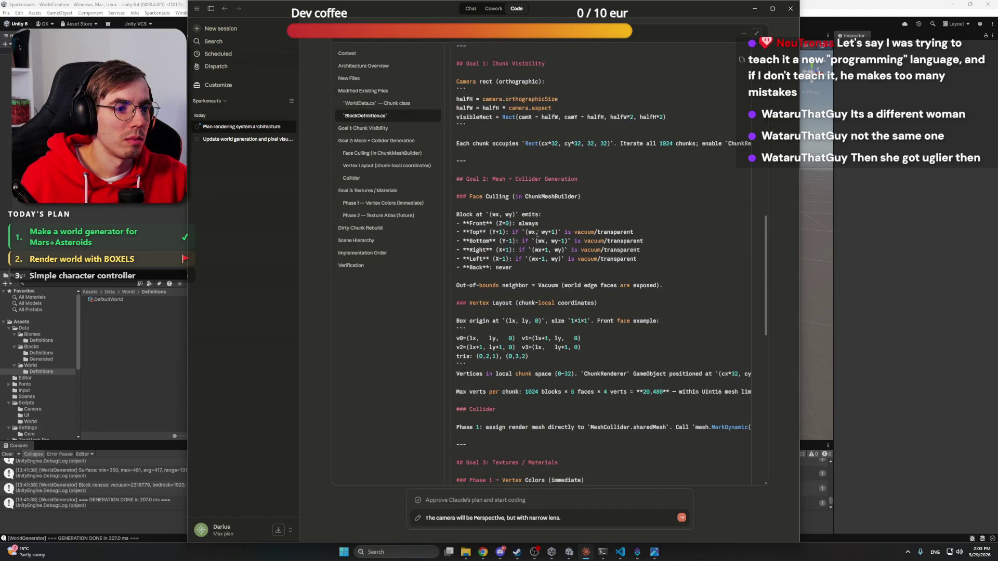
pyautogui.scroll(-10, 537, 235)
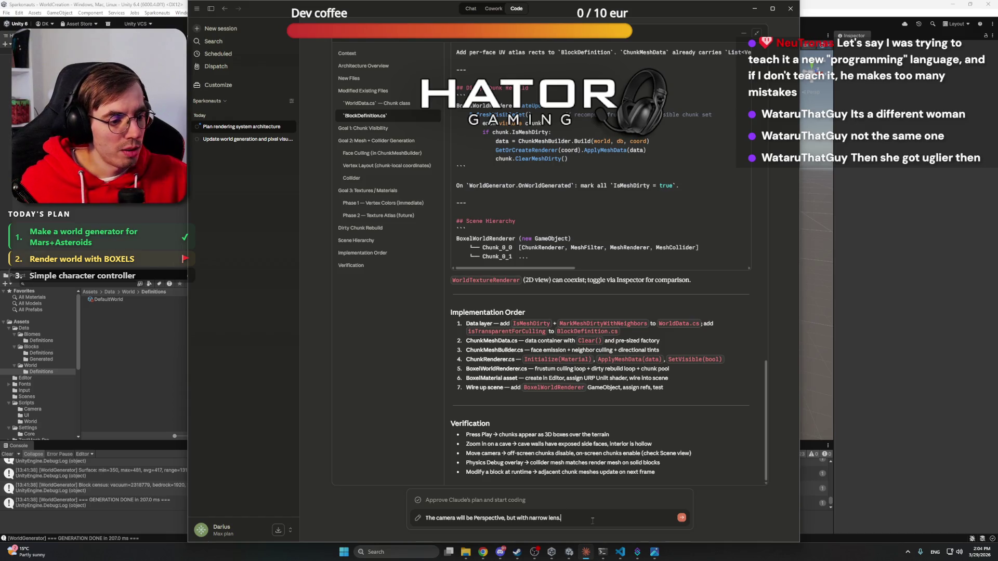
# Start a new 'Also' line in the reply while scrolling back over the plan
pyautogui.hotkey('shift', 'Return')
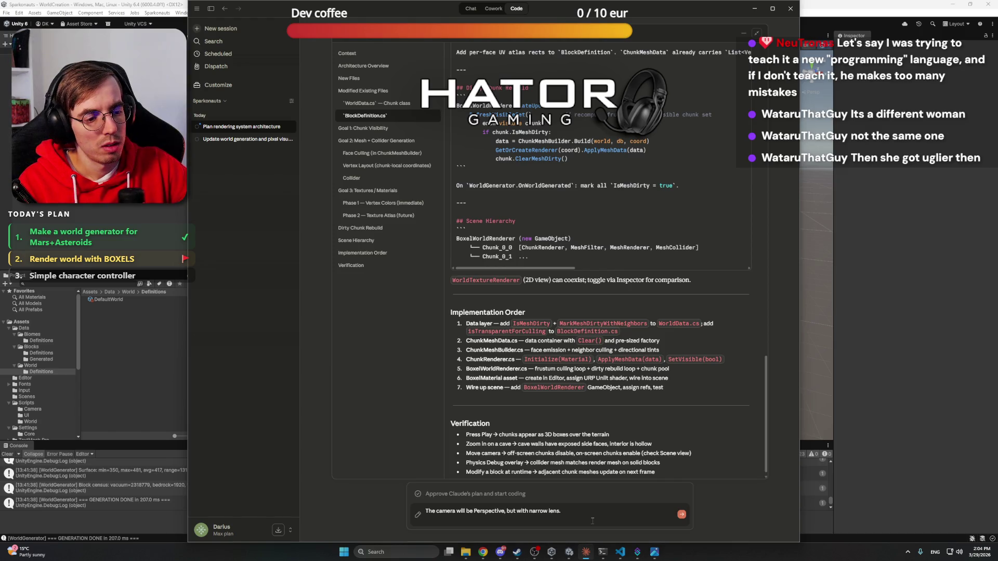
pyautogui.write('Also,')
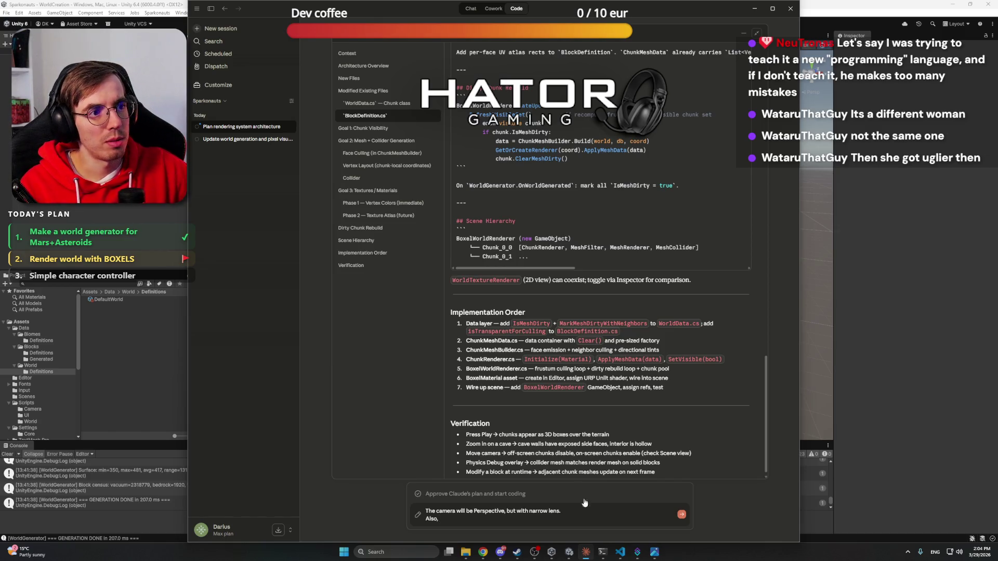
pyautogui.scroll(20, 613, 417)
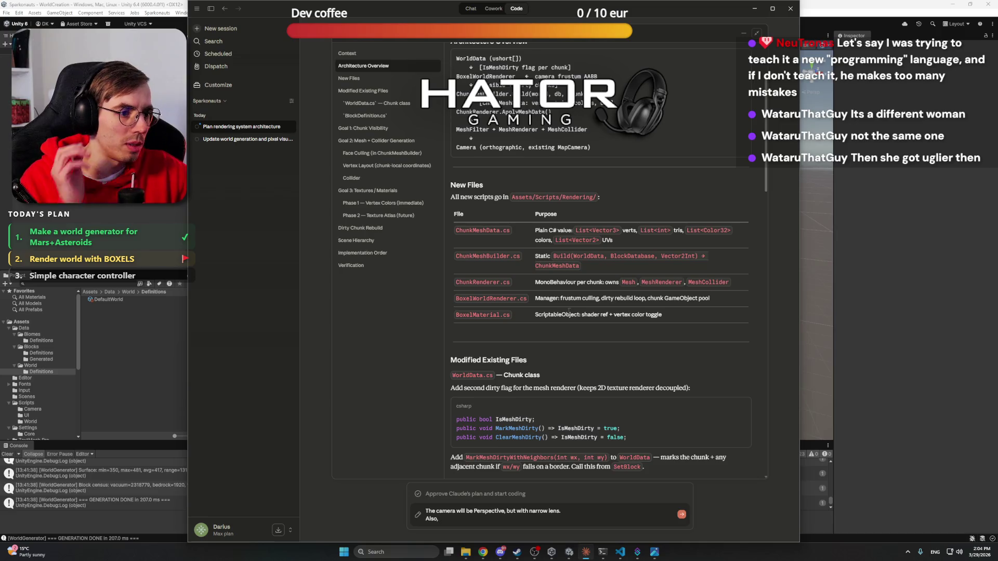
pyautogui.scroll(3, 554, 282)
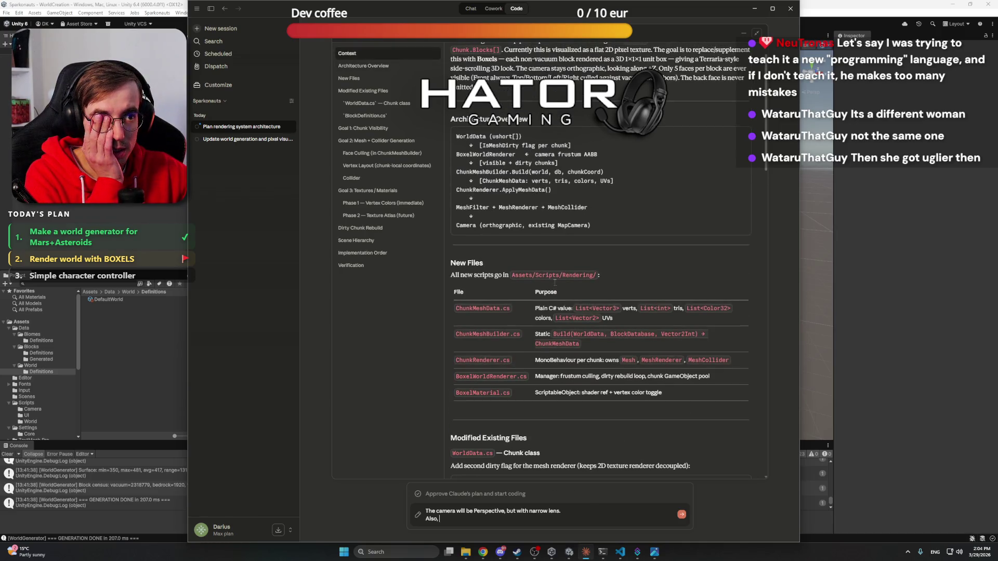
pyautogui.scroll(1, 557, 284)
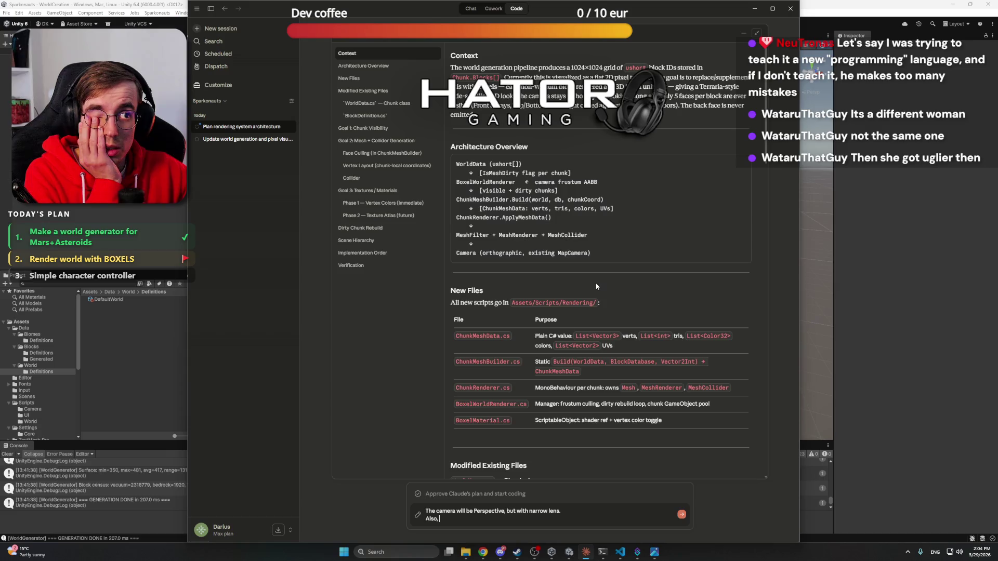
pyautogui.scroll(-2, 593, 286)
pyautogui.scroll(-15, 597, 286)
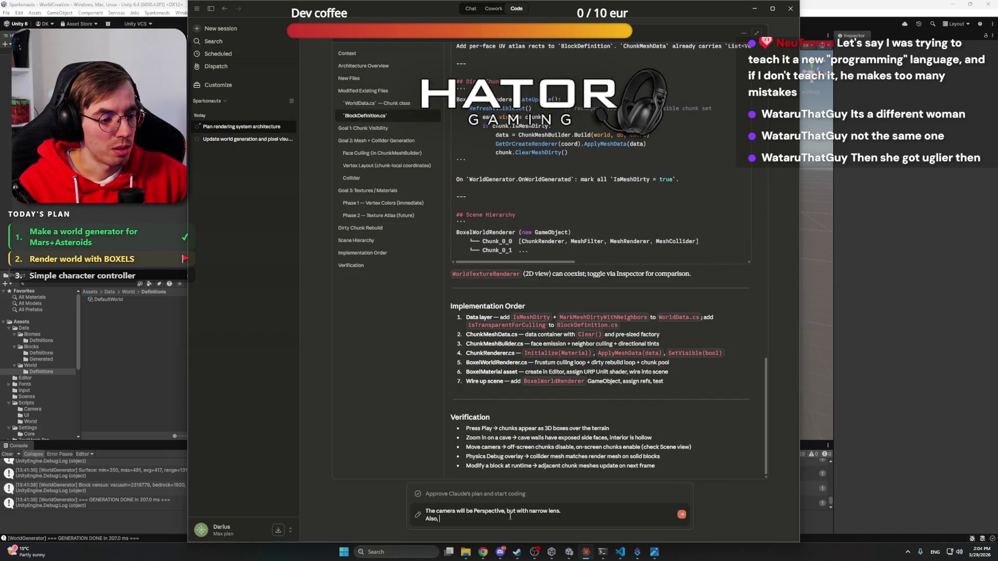
# Request Unity directional lighting and vertex colours settable to black to hide boxels, then send
pyautogui.write('I will use ')
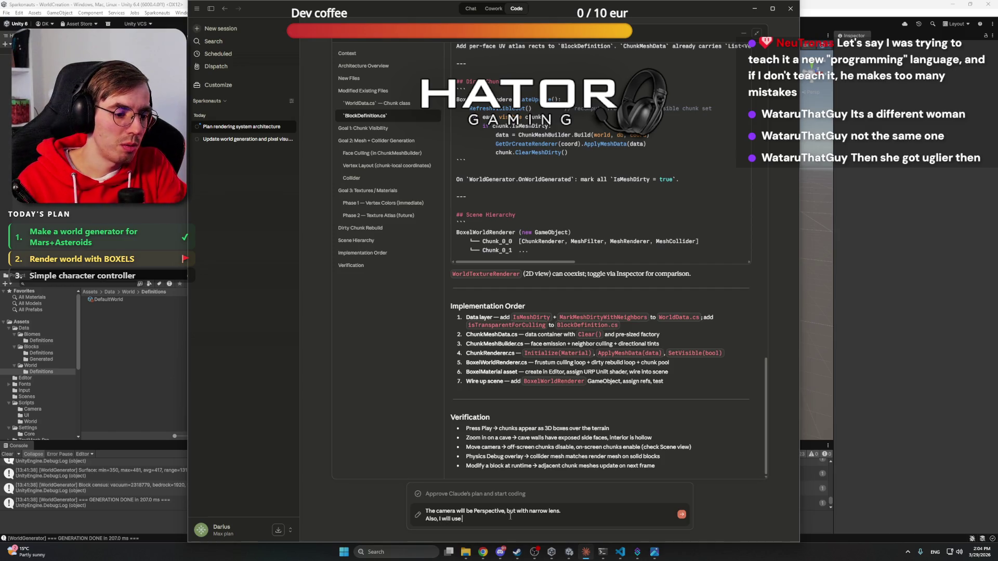
pyautogui.write("Unity's ")
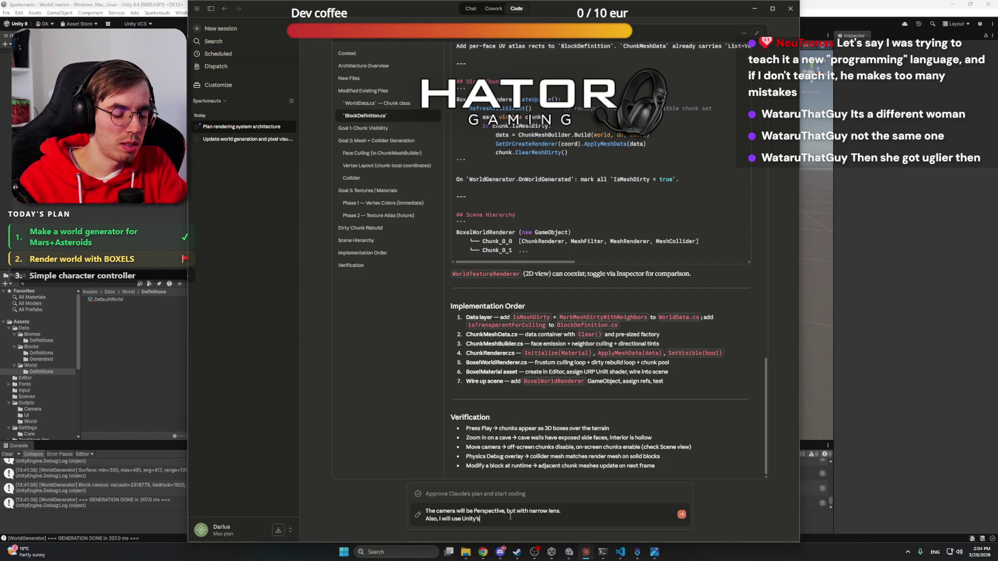
pyautogui.write('lighting system ')
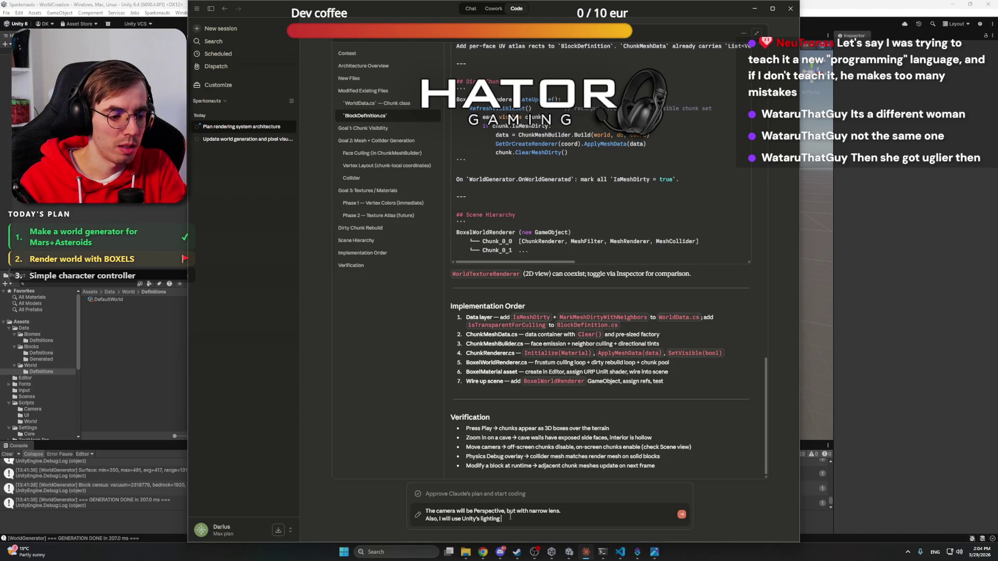
pyautogui.write('for')
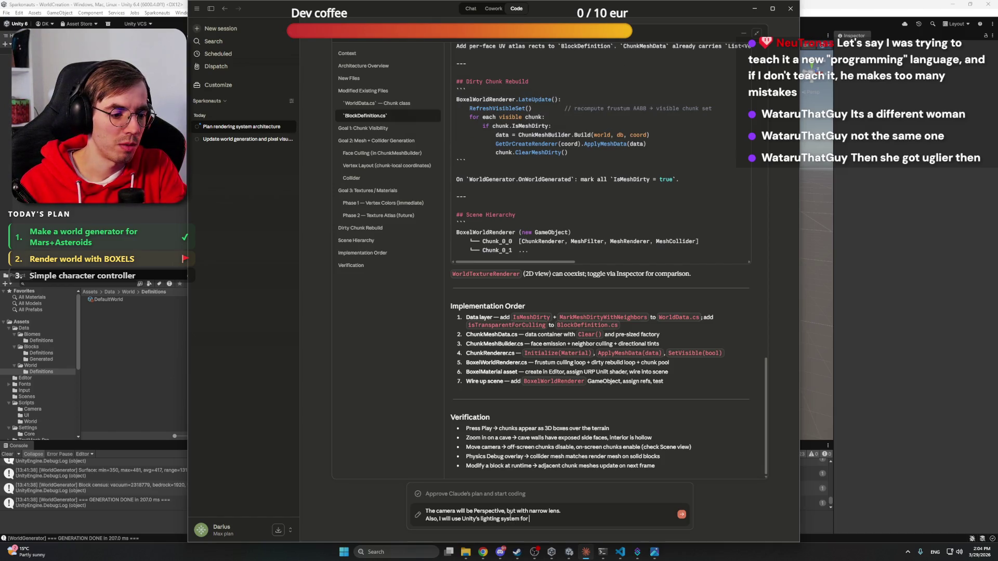
pyautogui.write(' direction light, bu')
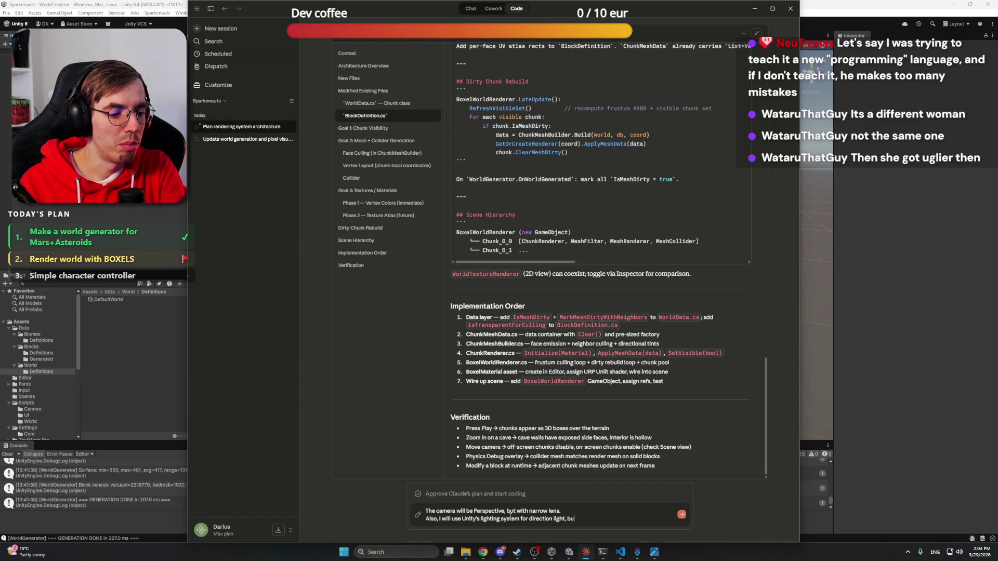
pyautogui.write('t I want to be ')
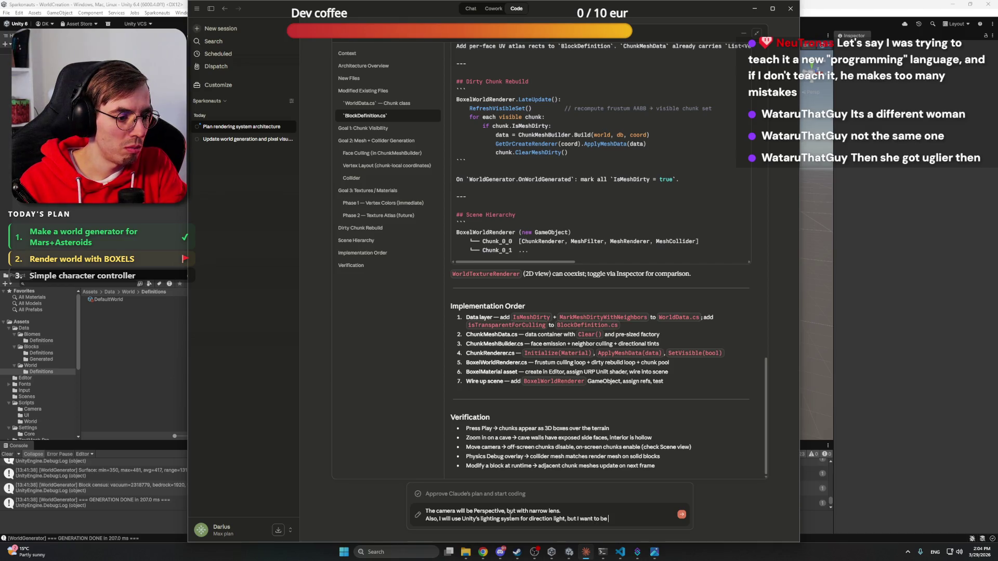
pyautogui.write('able to hide')
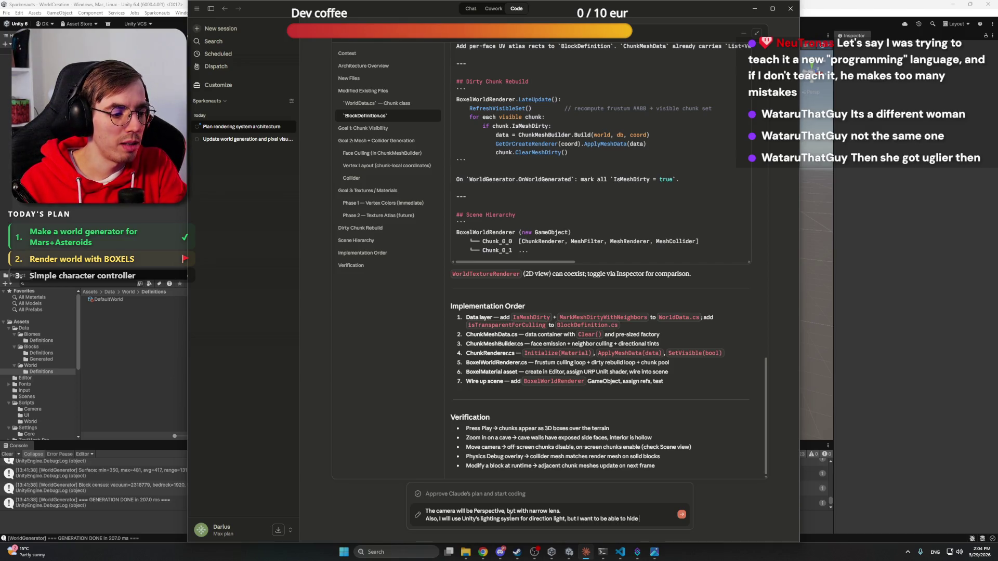
pyautogui.write(' uncovered ')
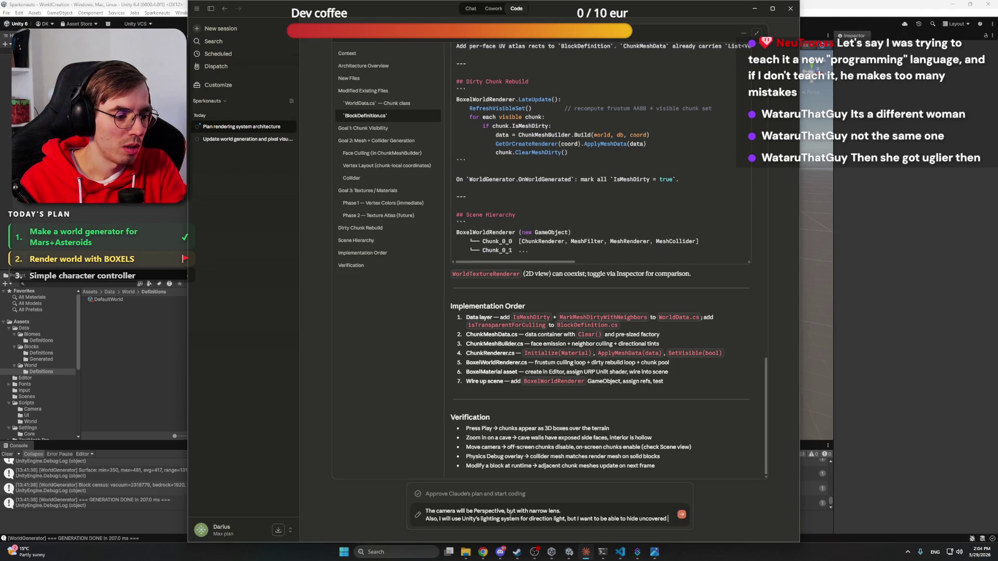
pyautogui.write('bloxels later, ')
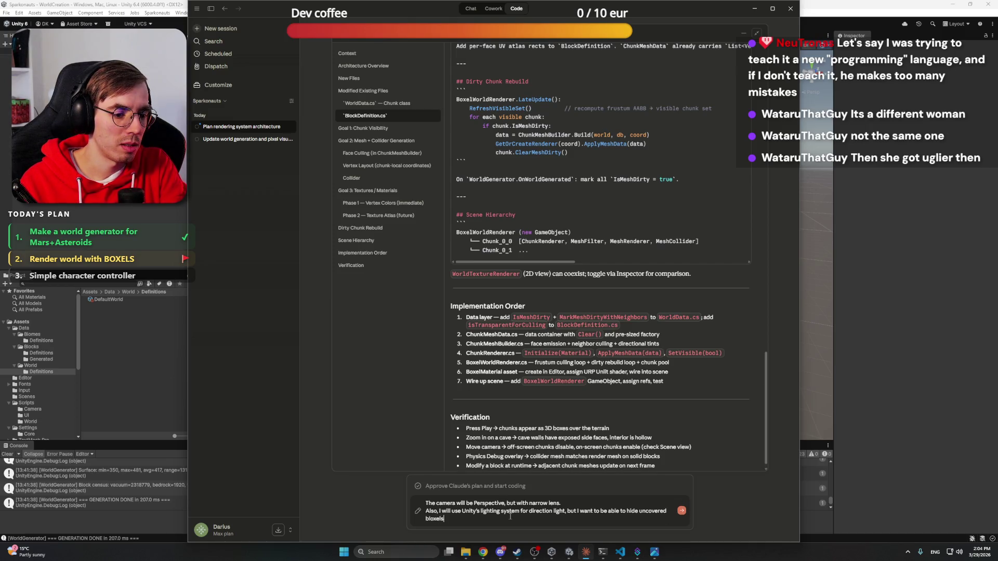
pyautogui.write('so')
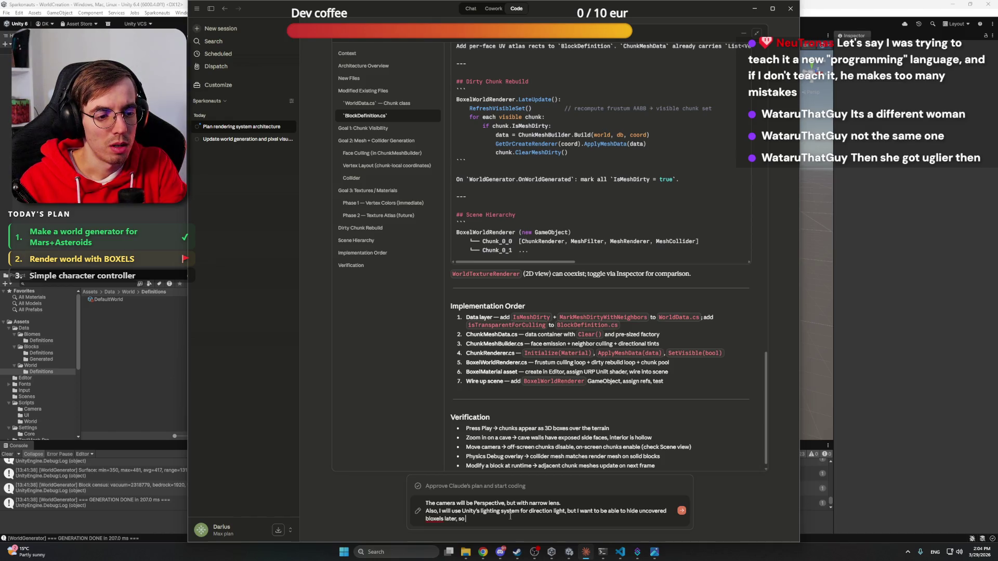
pyautogui.write(' I would like to')
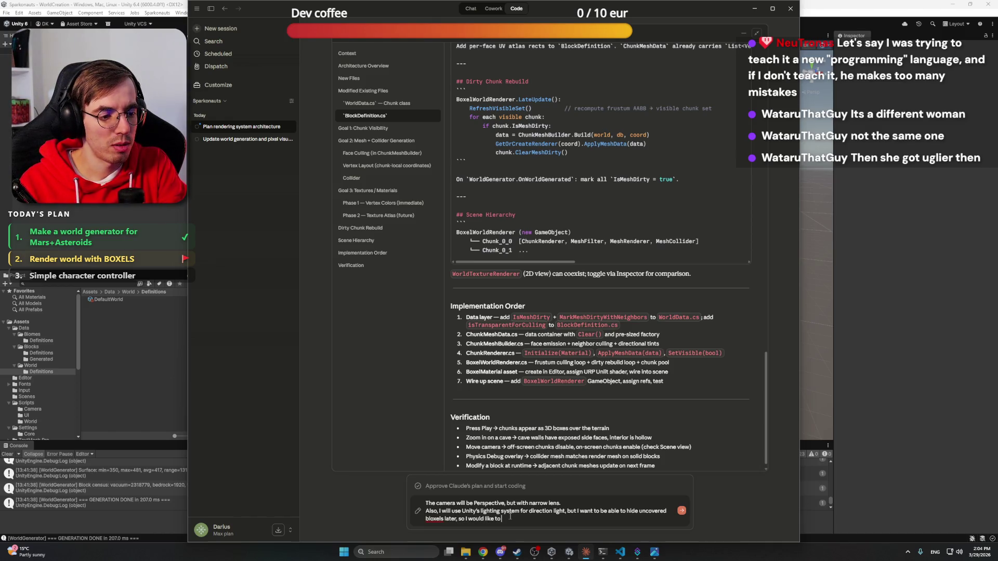
pyautogui.write(' have an abi')
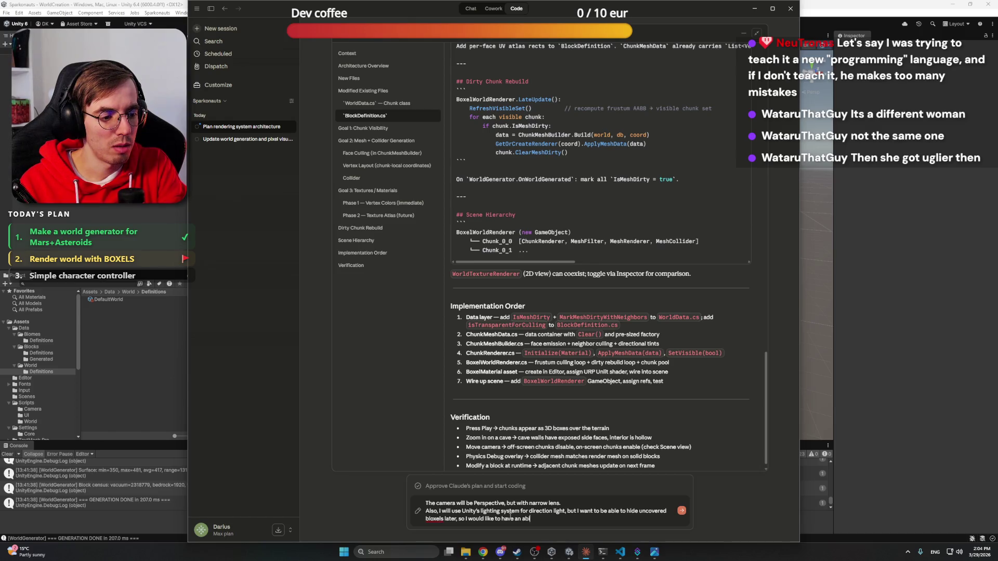
pyautogui.write('lity to set ver')
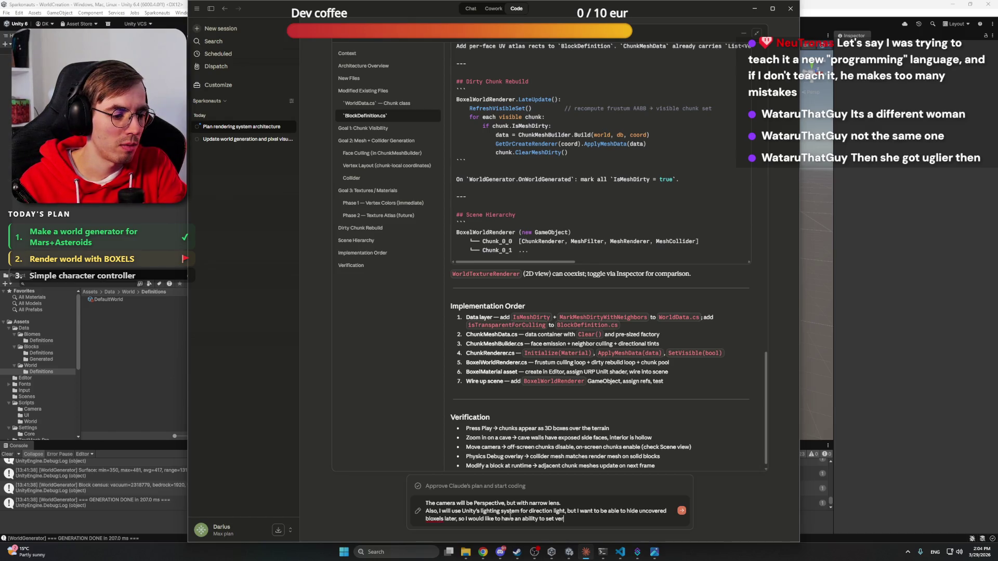
pyautogui.write('tice')
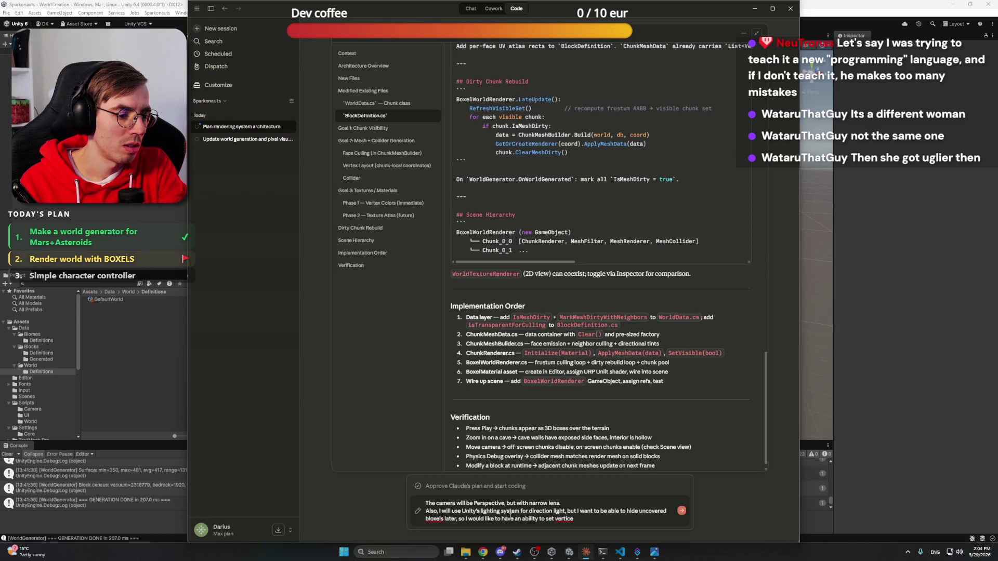
pyautogui.write(' color')
pyautogui.press('BackSpace')
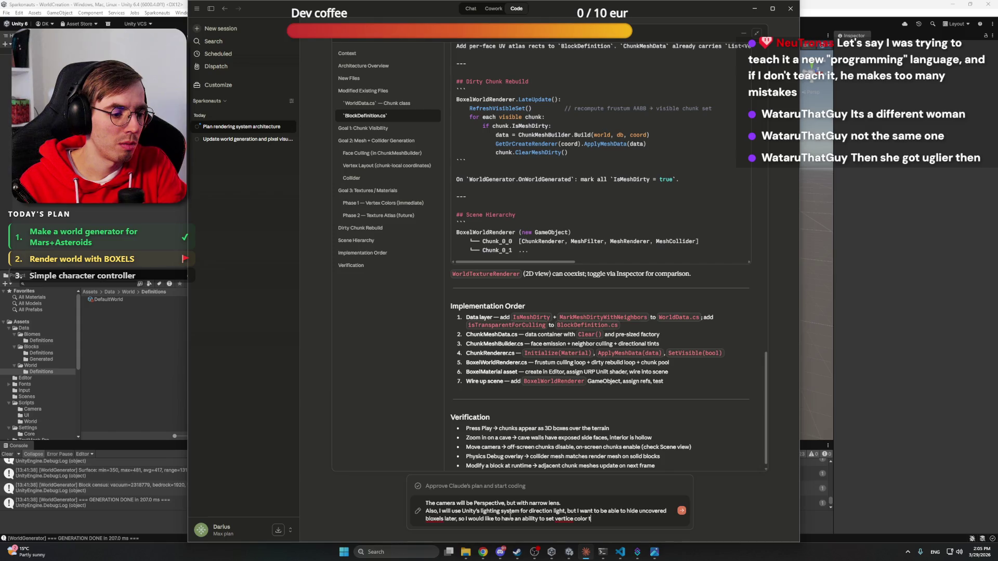
pyautogui.write('/light to black')
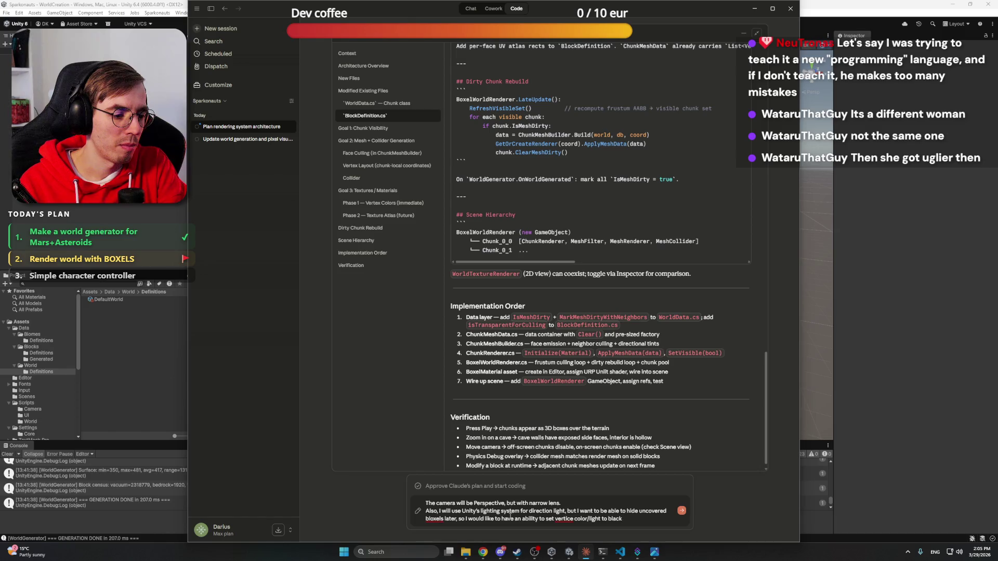
pyautogui.write(', to hidf')
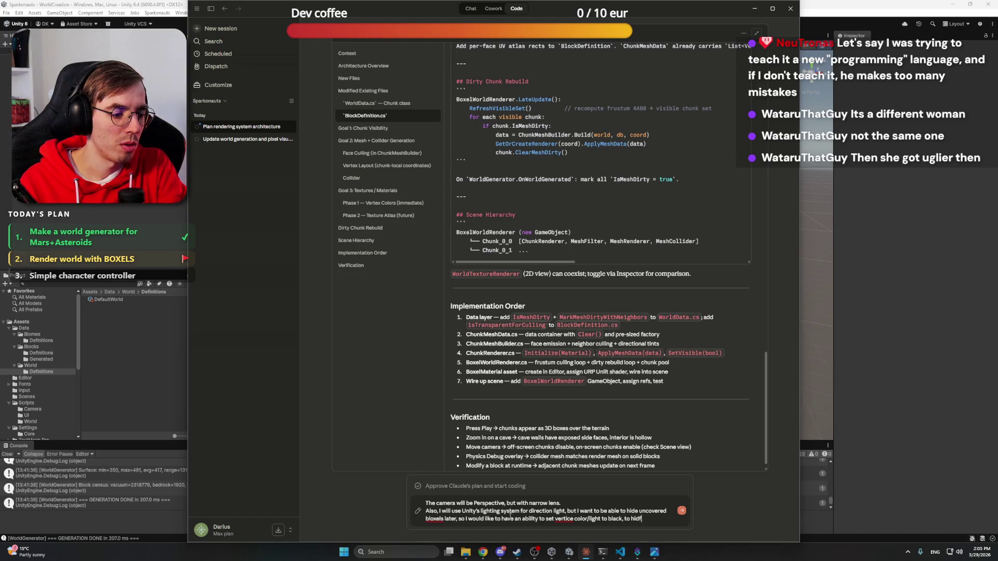
pyautogui.press('BackSpace')
pyautogui.write('e it later.')
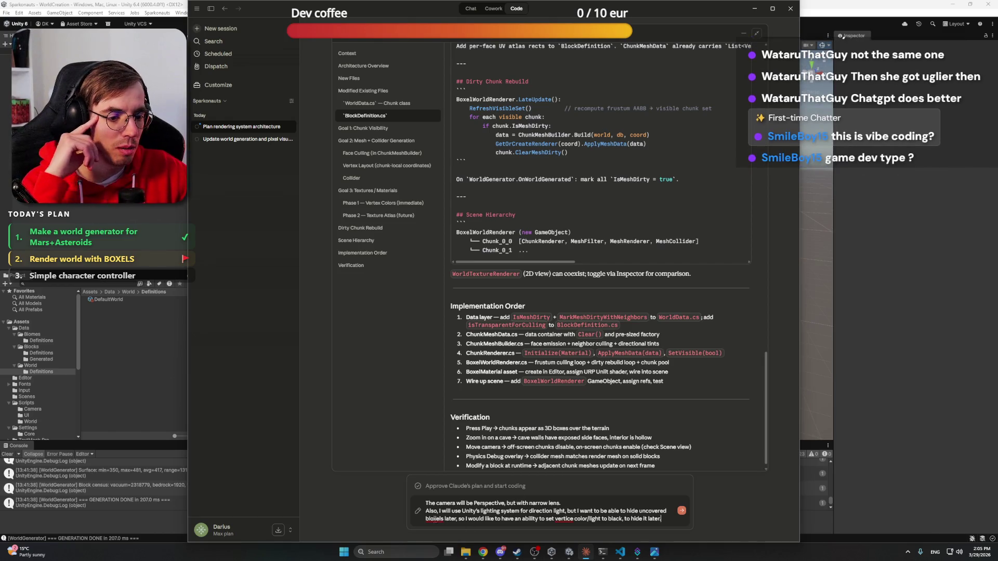
pyautogui.rightClick(557, 518)
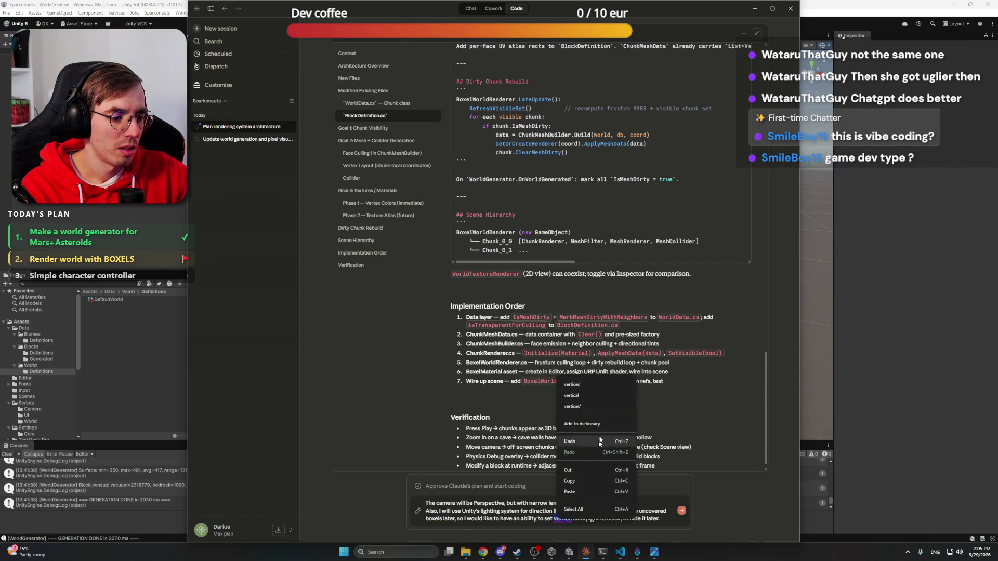
pyautogui.click(572, 384)
pyautogui.click(682, 511)
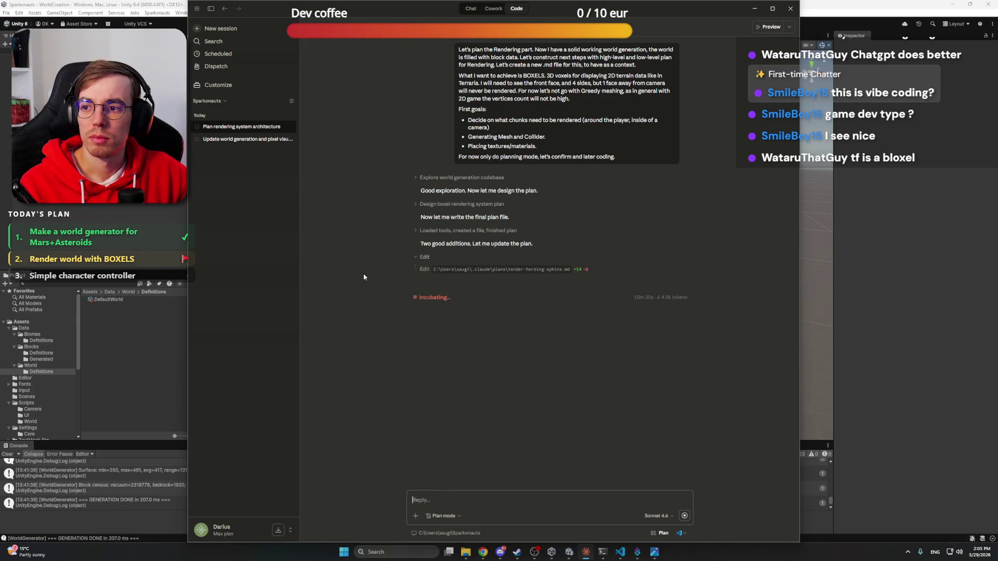
pyautogui.click(754, 9)
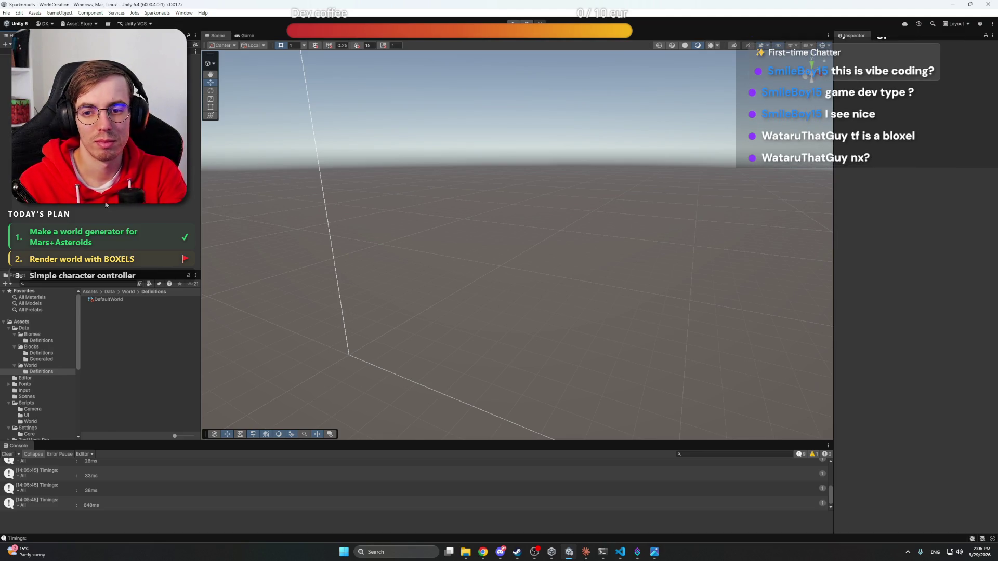
# Restore Claude over the Unity editor to see the revised plan listing MapCamera.cs
pyautogui.moveTo(636, 552)
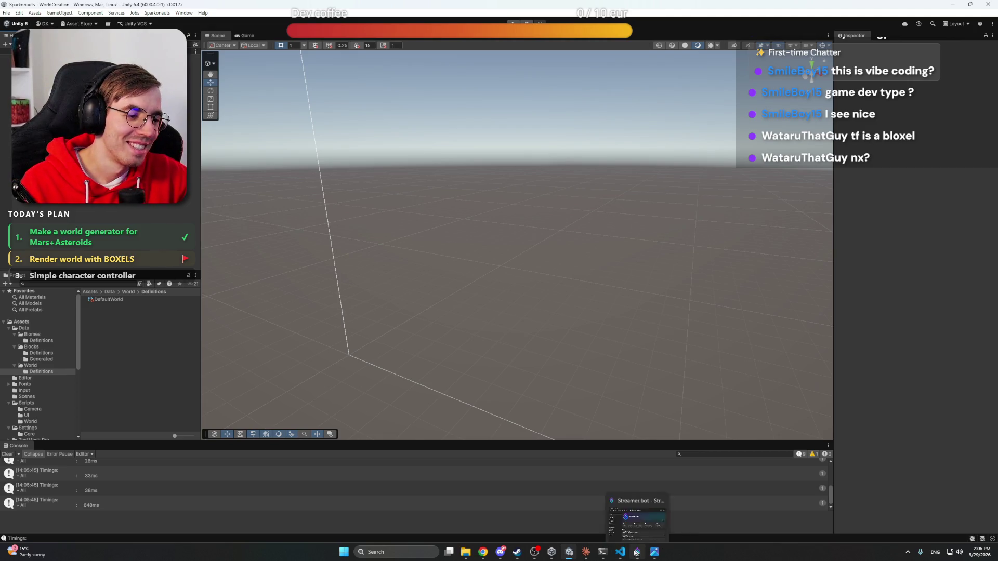
pyautogui.click(586, 553)
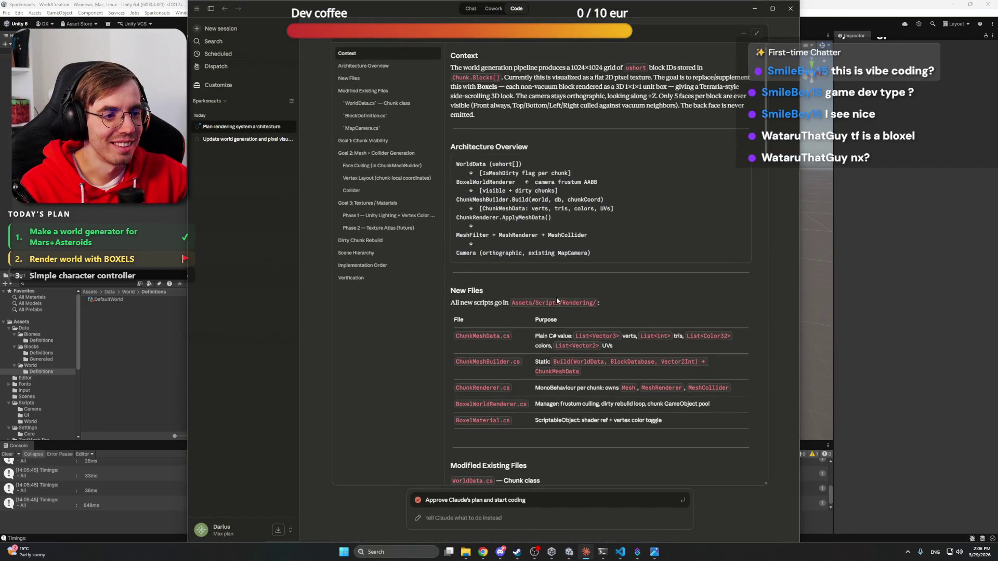
# Read through the rendering plan, briefly selecting the word 'orthographic' and dismissing the comment popup
pyautogui.scroll(-15, 594, 286)
pyautogui.scroll(15, 596, 289)
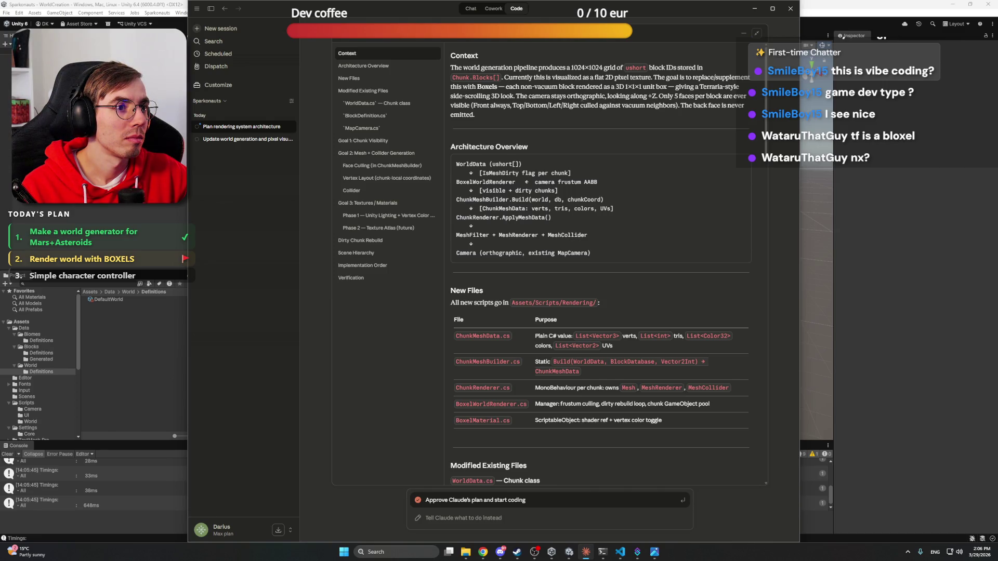
pyautogui.scroll(-20, 586, 125)
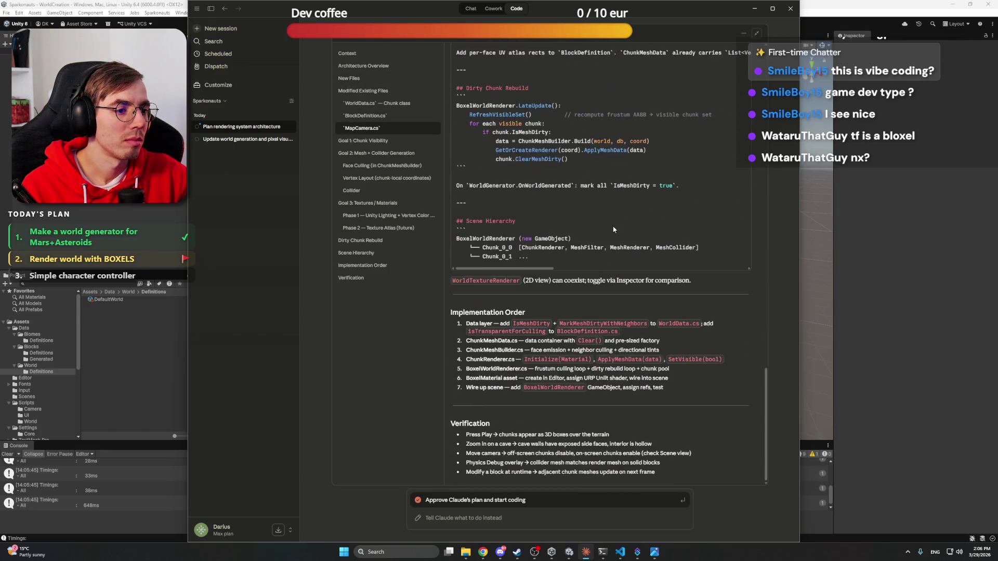
pyautogui.scroll(20, 554, 303)
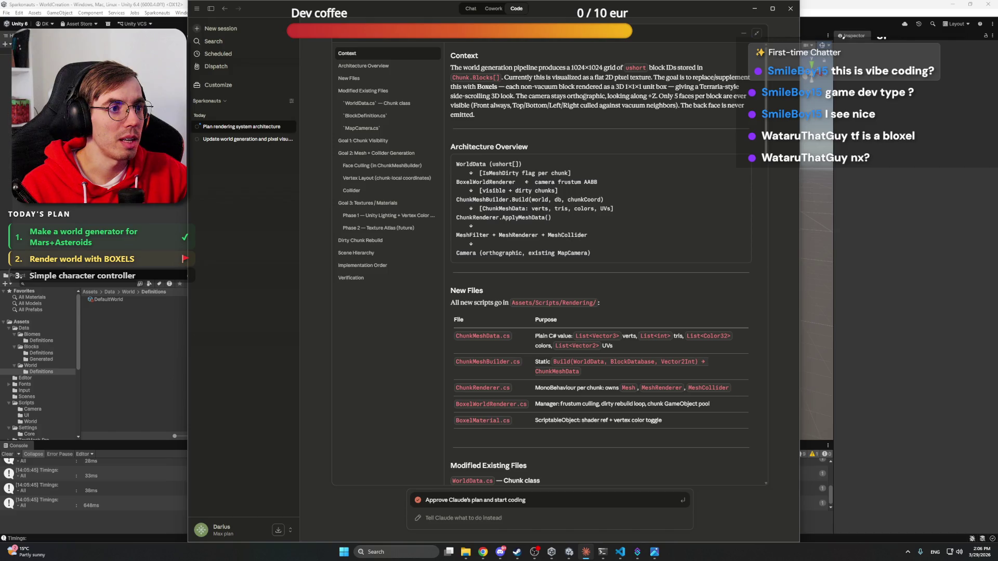
pyautogui.doubleClick(586, 96)
pyautogui.click(604, 97)
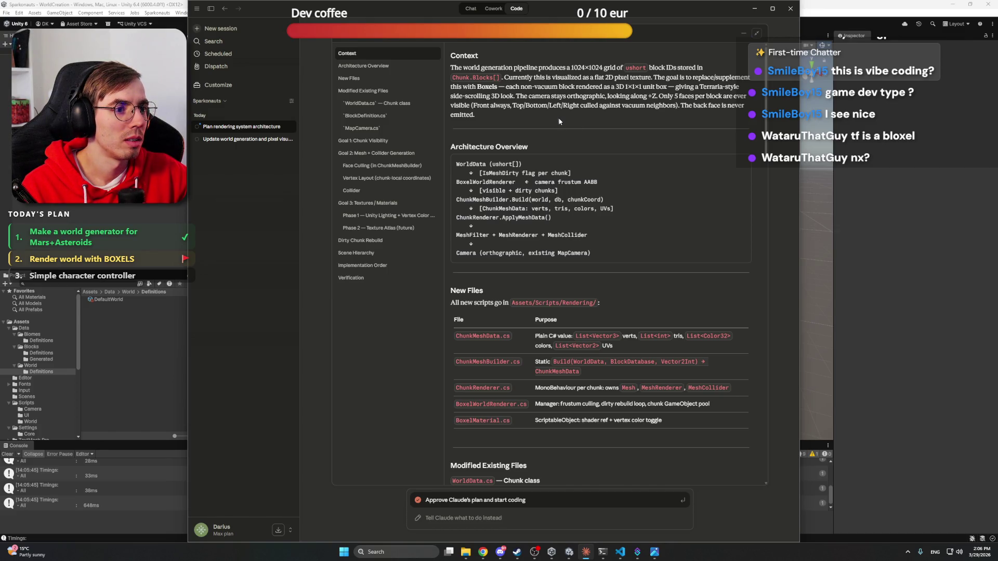
# Scroll down to the MapCamera.cs section, then minimize Claude to reveal the Unity scene
pyautogui.scroll(-3, 603, 297)
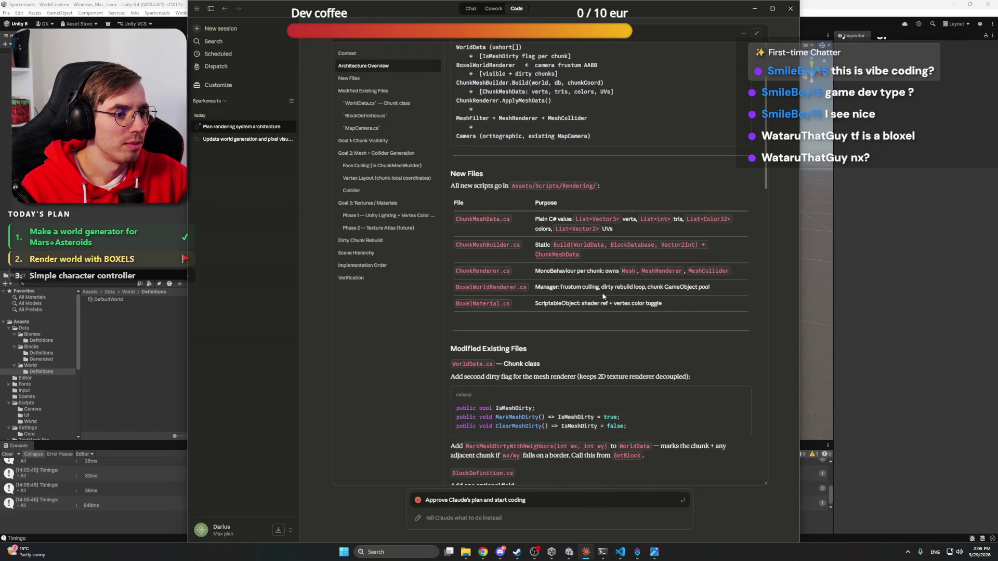
pyautogui.scroll(-6, 595, 315)
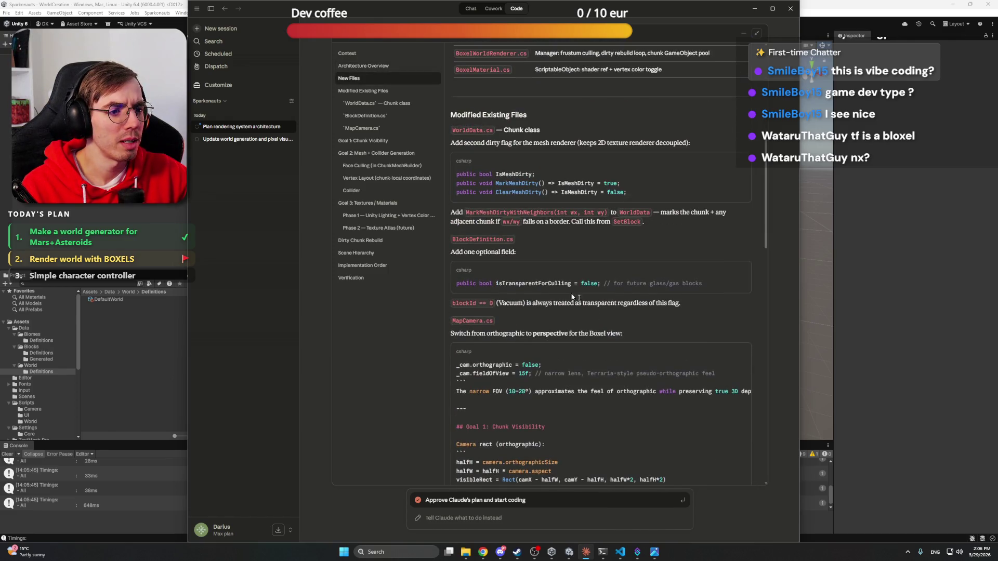
pyautogui.scroll(-5, 648, 250)
pyautogui.scroll(5, 614, 248)
pyautogui.scroll(-5, 585, 246)
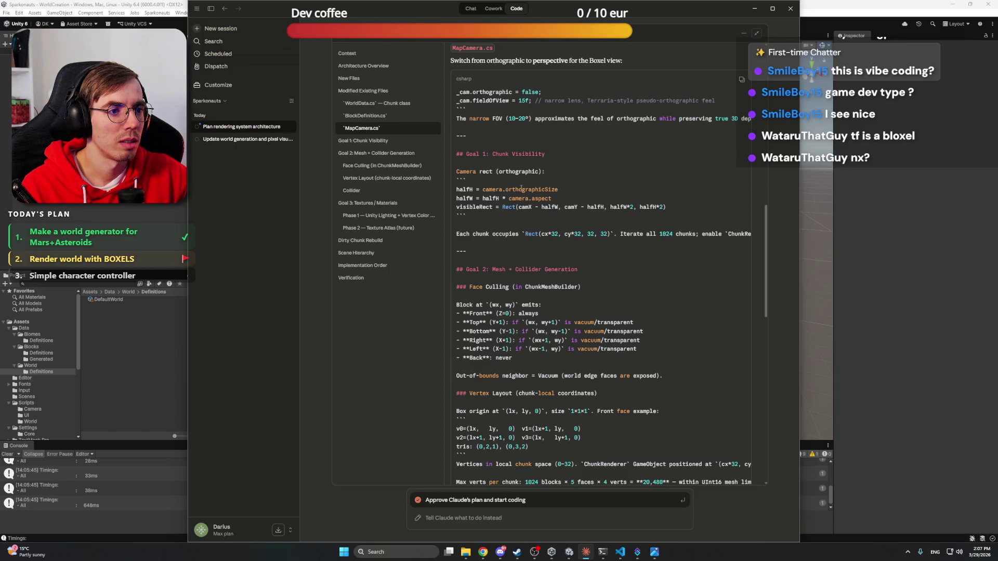
pyautogui.click(586, 553)
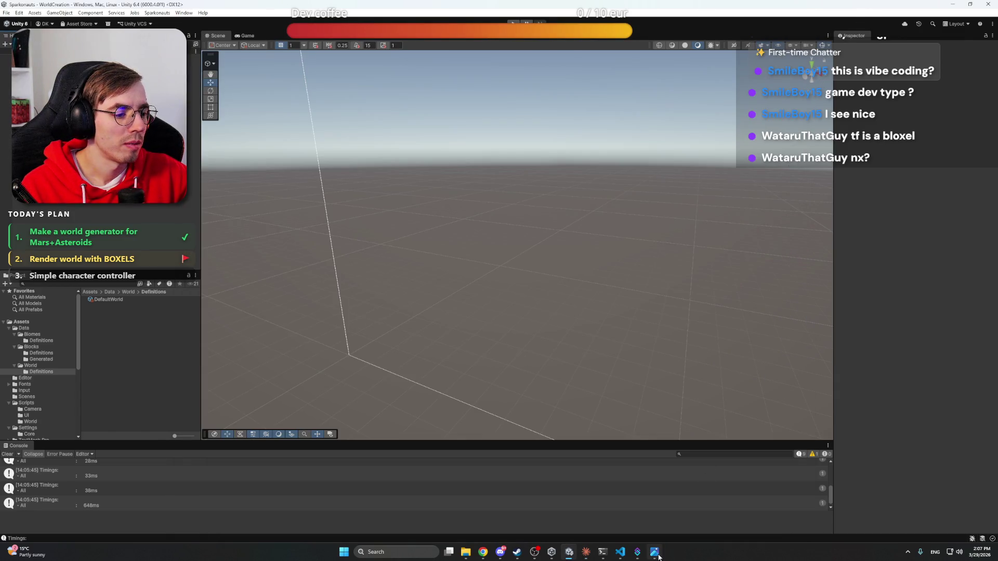
# Restore the Claude plan window and draft the note 'The camera will be PERSPECTIVE.'
pyautogui.click(655, 552)
pyautogui.click(620, 552)
pyautogui.click(638, 553)
pyautogui.click(638, 552)
pyautogui.click(586, 553)
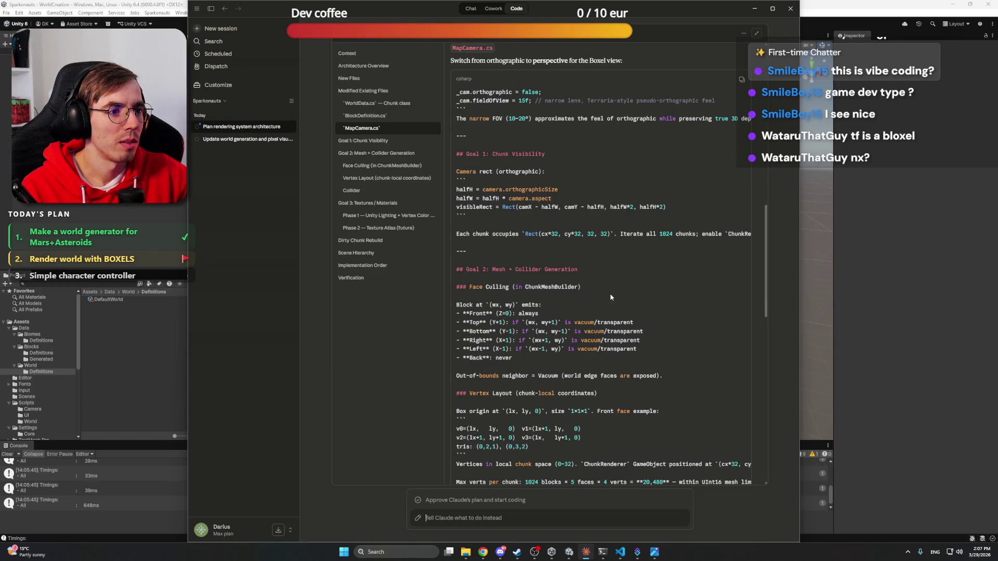
pyautogui.click(519, 518)
pyautogui.write('The')
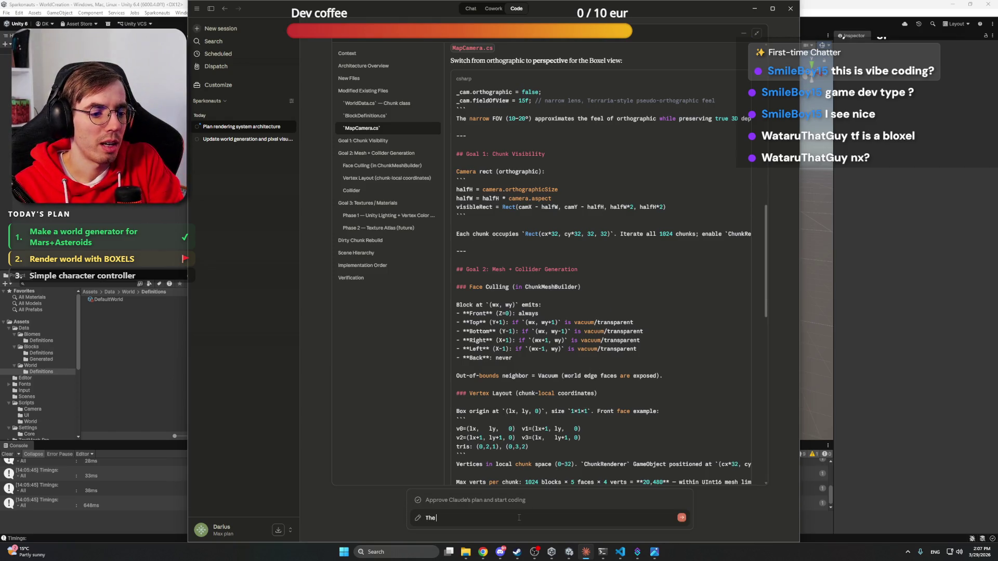
pyautogui.write(' camera will be PERSPECTIVE.')
# Delete the drafted camera note and approve Claude's plan so it starts coding
pyautogui.scroll(5, 557, 319)
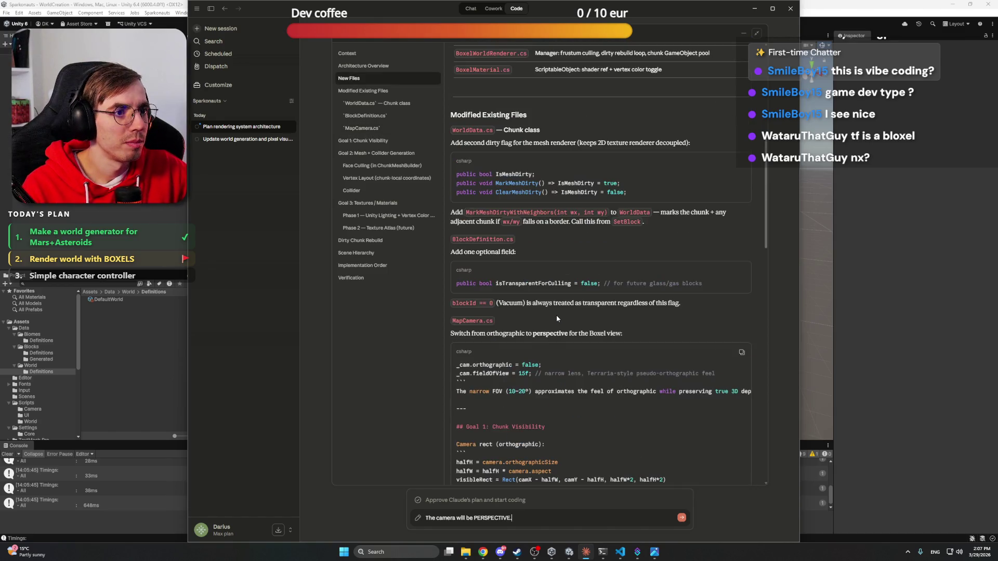
pyautogui.scroll(6, 557, 319)
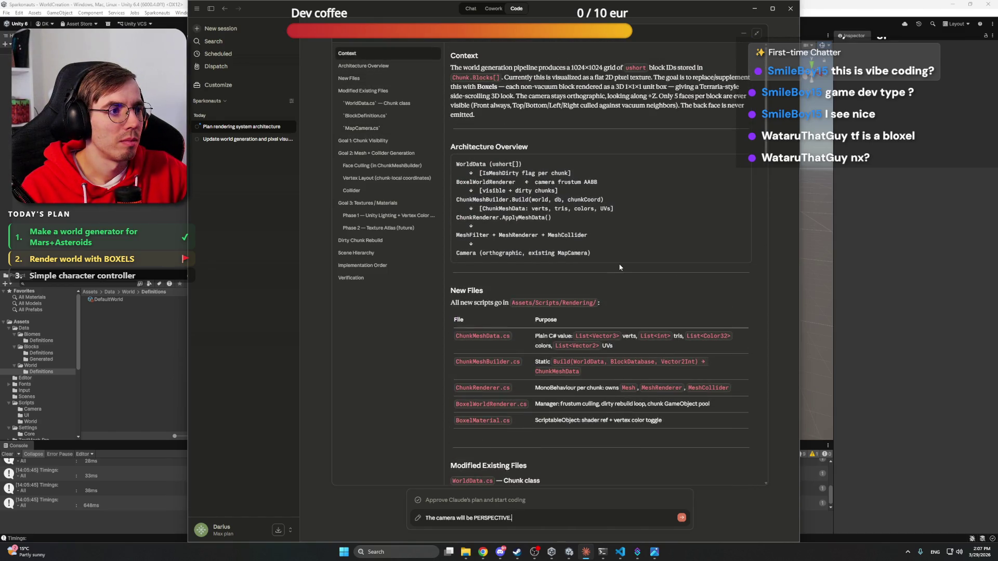
pyautogui.scroll(-15, 614, 292)
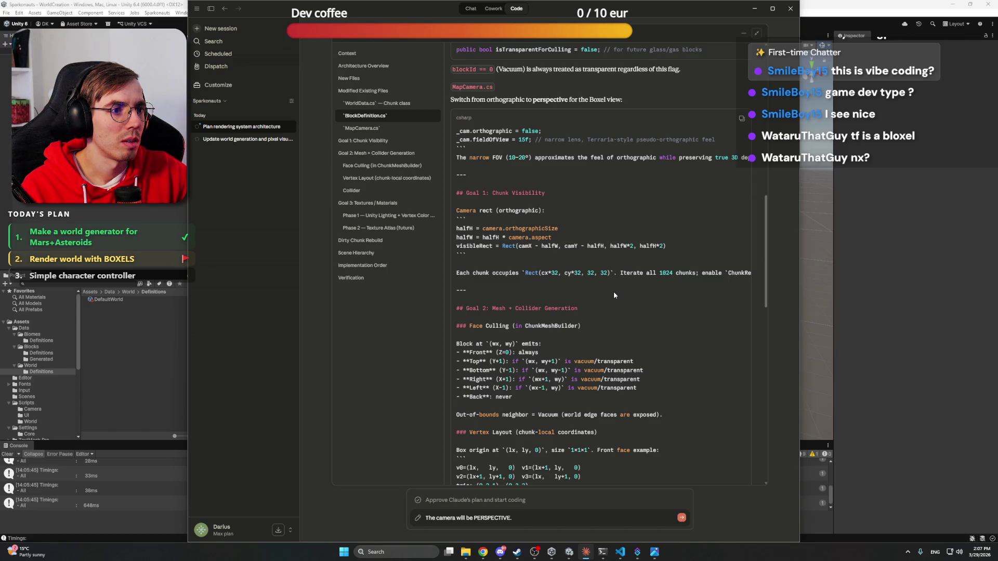
pyautogui.scroll(1, 531, 170)
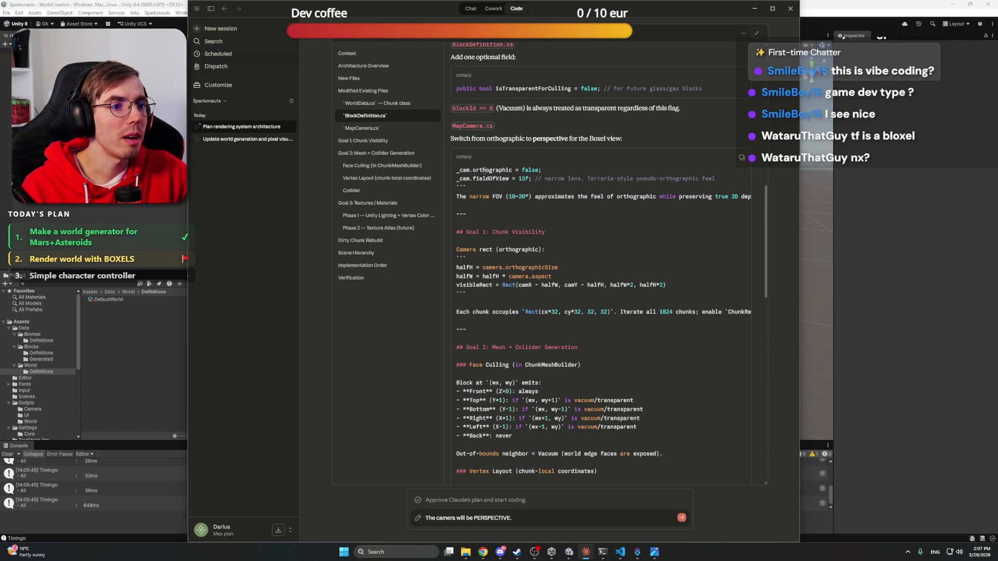
pyautogui.hotkey('ctrl', 'a')
pyautogui.press('BackSpace')
pyautogui.click(488, 501)
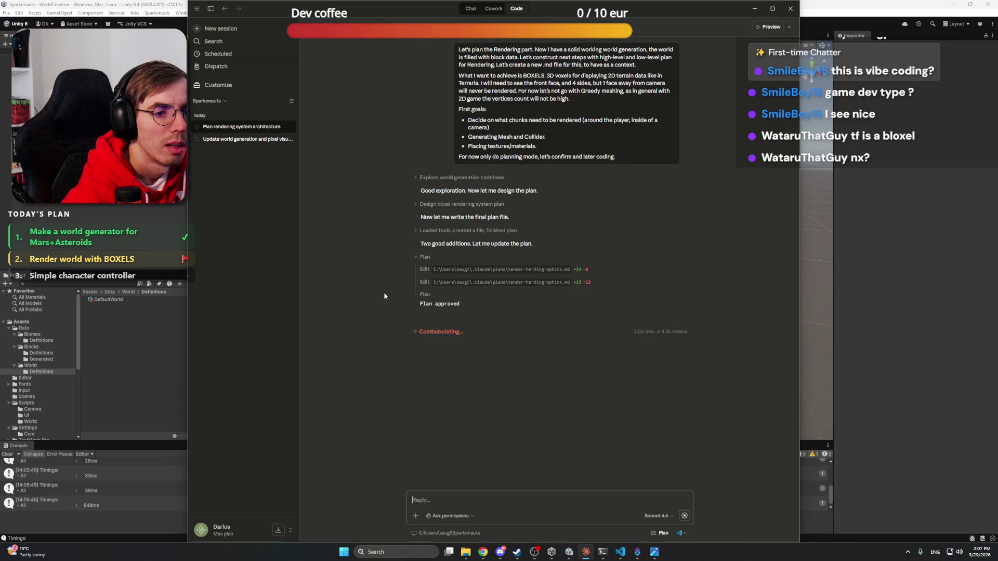
# Open the Game scene from Assets/Scenes in Unity, then bring the Discord window forward
pyautogui.click(564, 555)
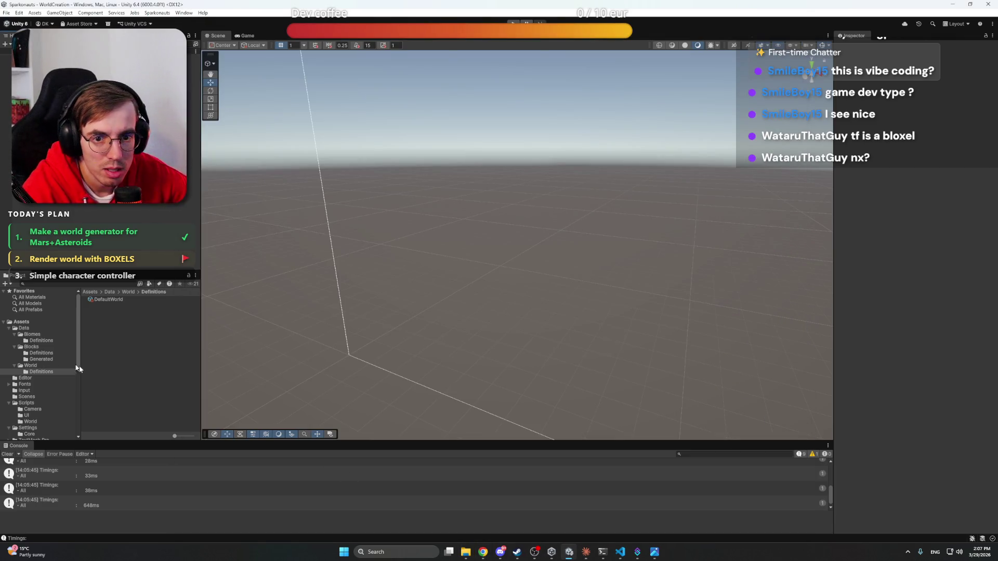
pyautogui.click(27, 397)
pyautogui.click(100, 300)
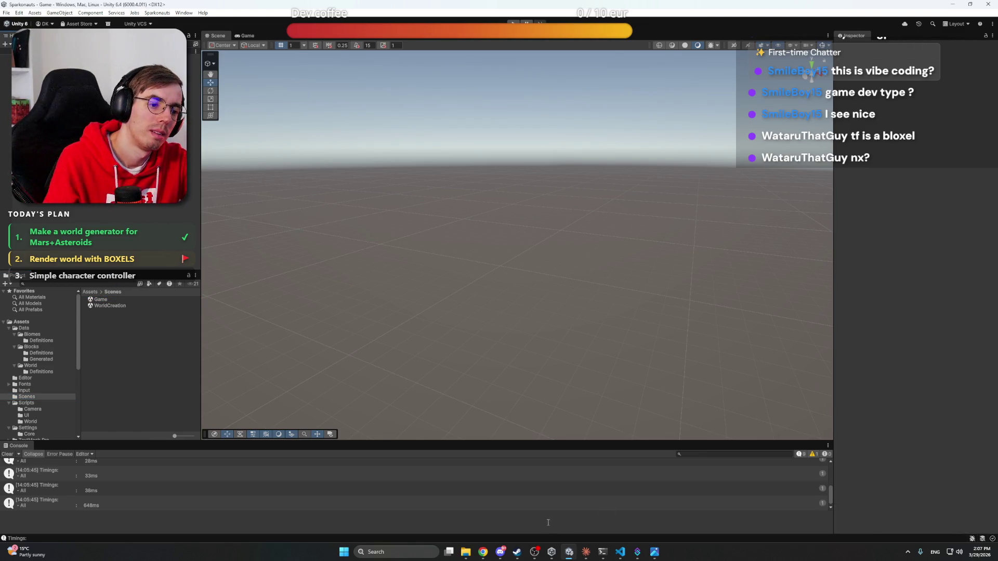
pyautogui.click(504, 554)
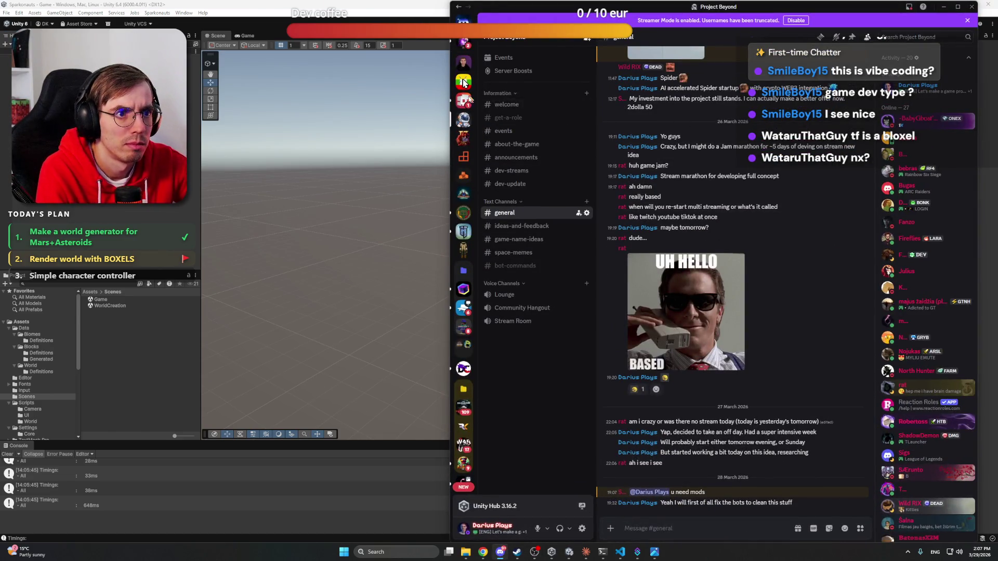
# View #programavimas on the Nes Mes Žaidžiam! server, then return to the Claude window
pyautogui.hotkey('ctrl', 'alt', 'Up')
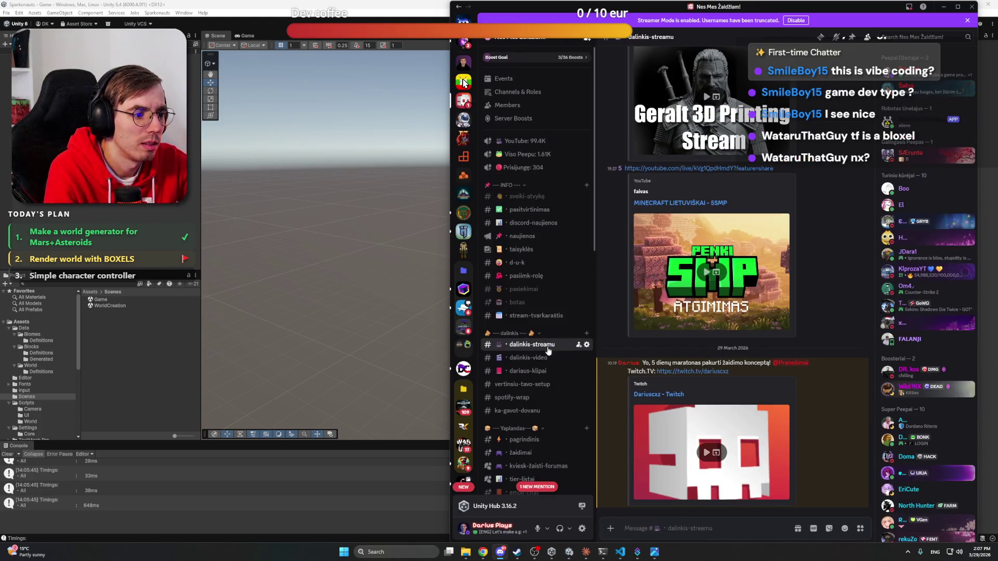
pyautogui.scroll(-10, 532, 332)
pyautogui.click(531, 330)
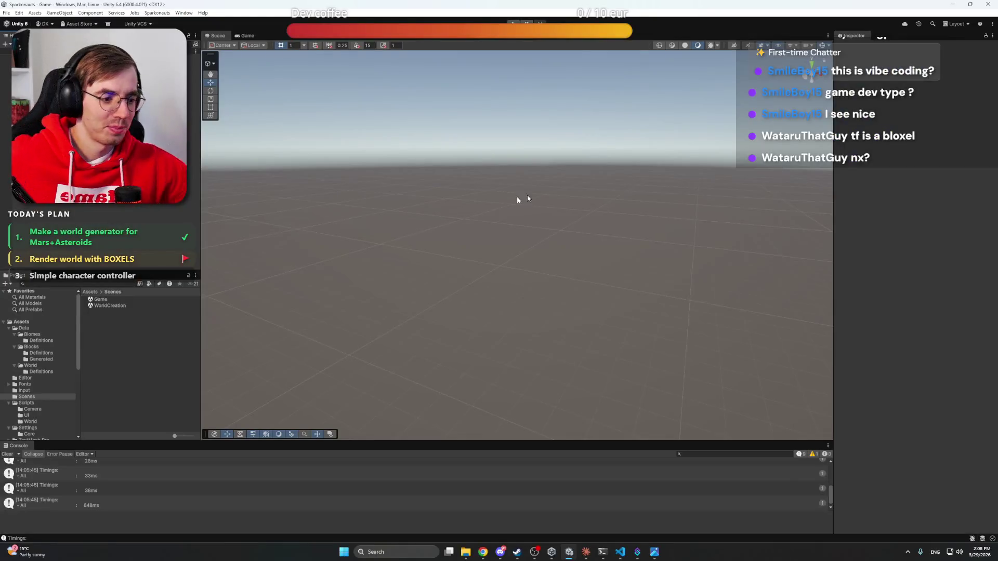
pyautogui.hotkey('alt', 'Tab')
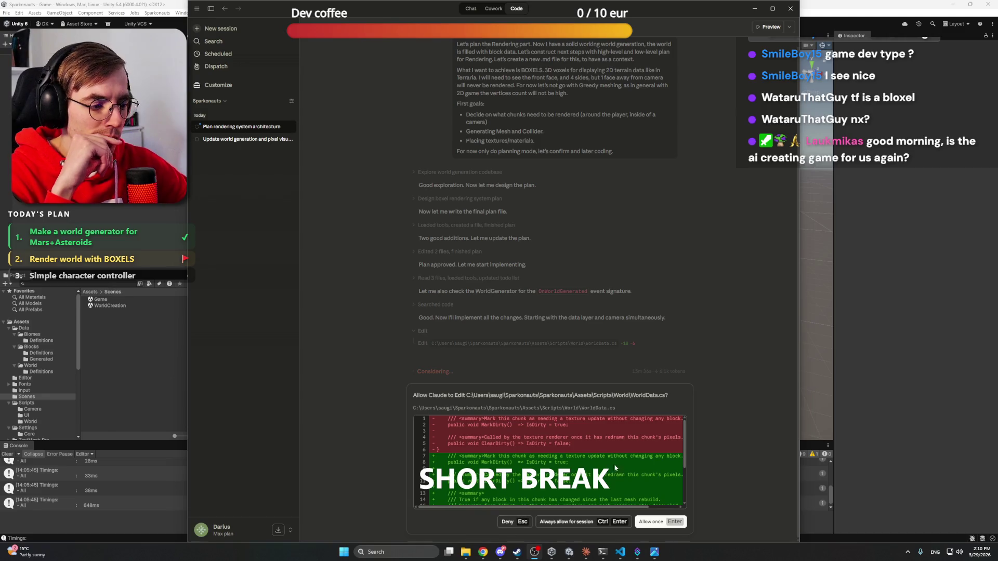
# Allow Claude's file edits for the session and switch YouTube to the Coffee Room #11 piano house mix
pyautogui.scroll(-3, 630, 490)
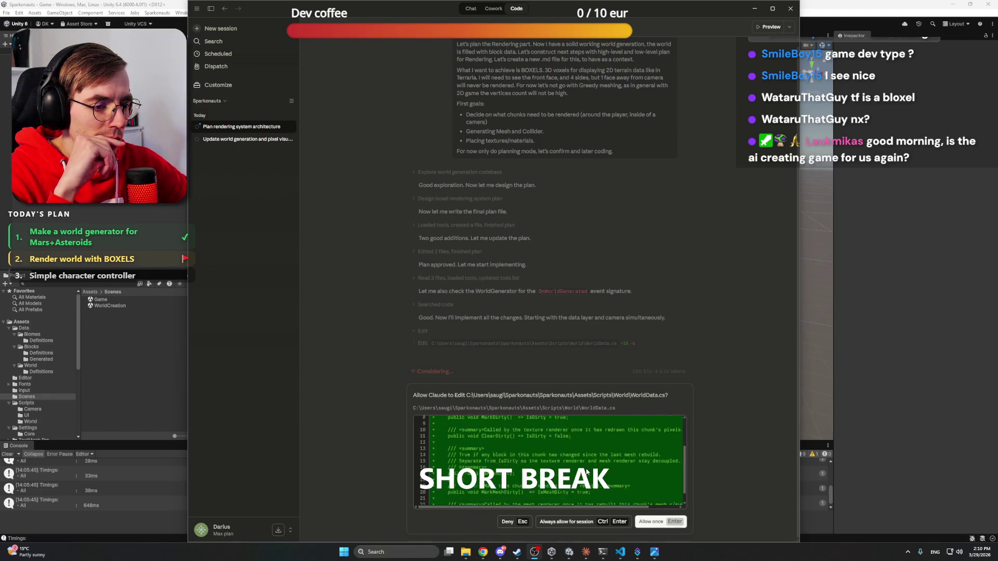
pyautogui.click(570, 522)
pyautogui.click(483, 552)
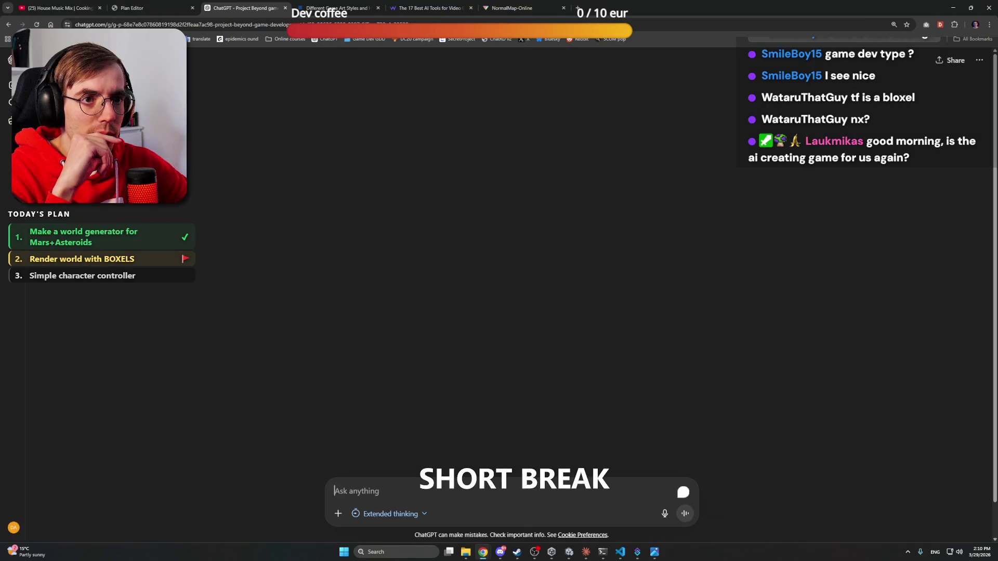
pyautogui.click(57, 8)
pyautogui.click(307, 246)
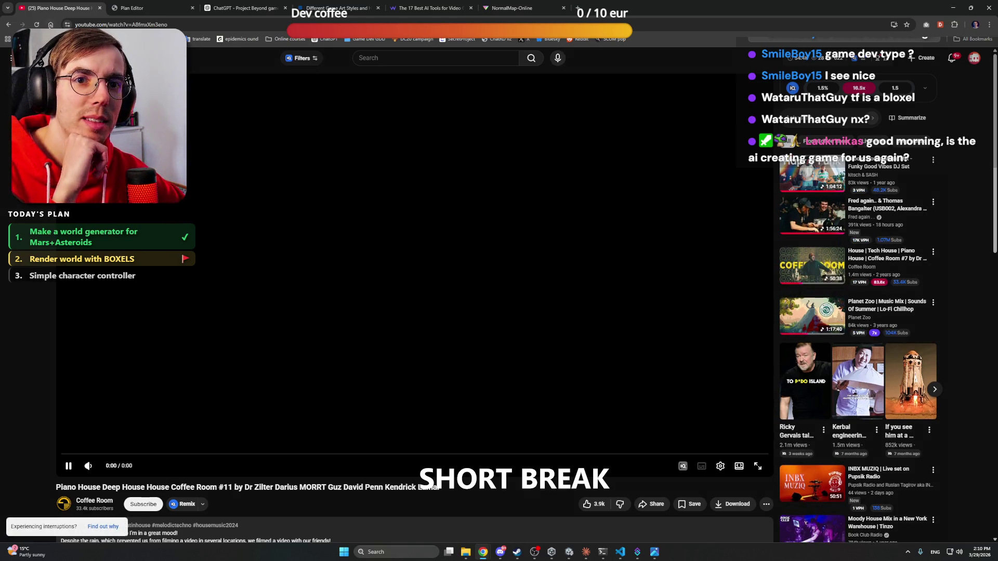
pyautogui.click(955, 6)
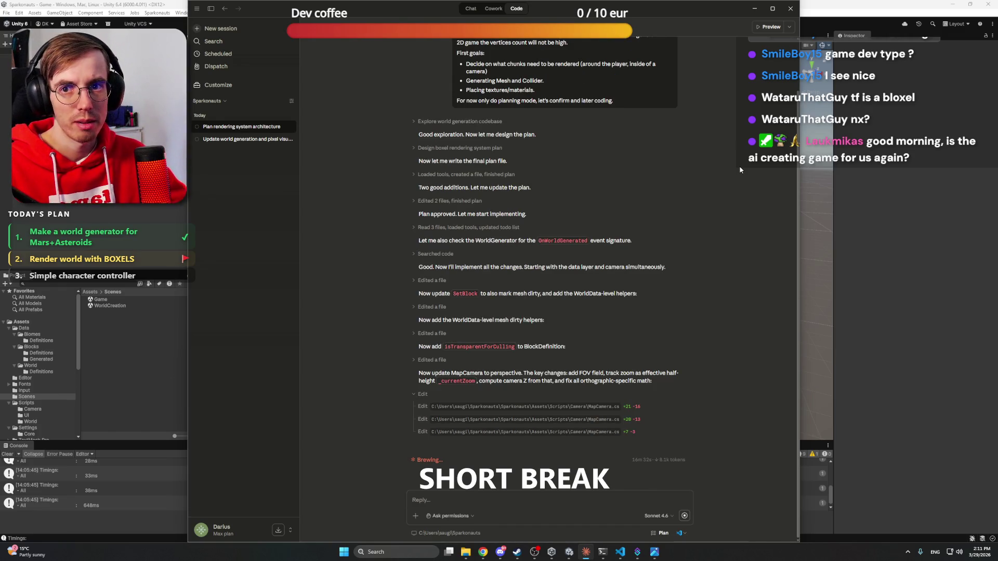
# Glance at Discord, then bring Steam up and open its friends list, moving it left
pyautogui.click(499, 551)
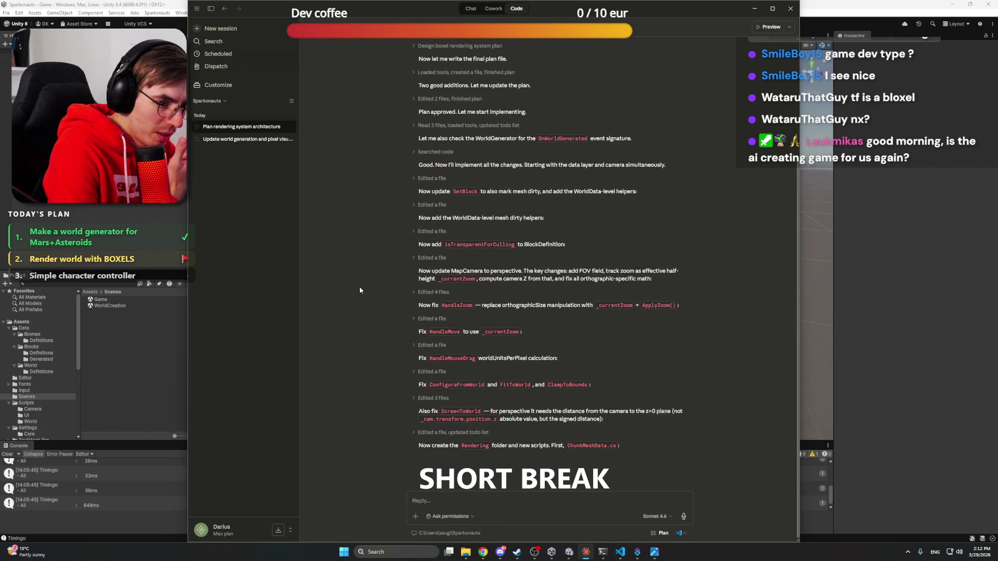
pyautogui.click(500, 552)
pyautogui.click(500, 552)
pyautogui.click(518, 554)
pyautogui.click(915, 534)
pyautogui.moveTo(715, 39); pyautogui.dragTo(641, 40)
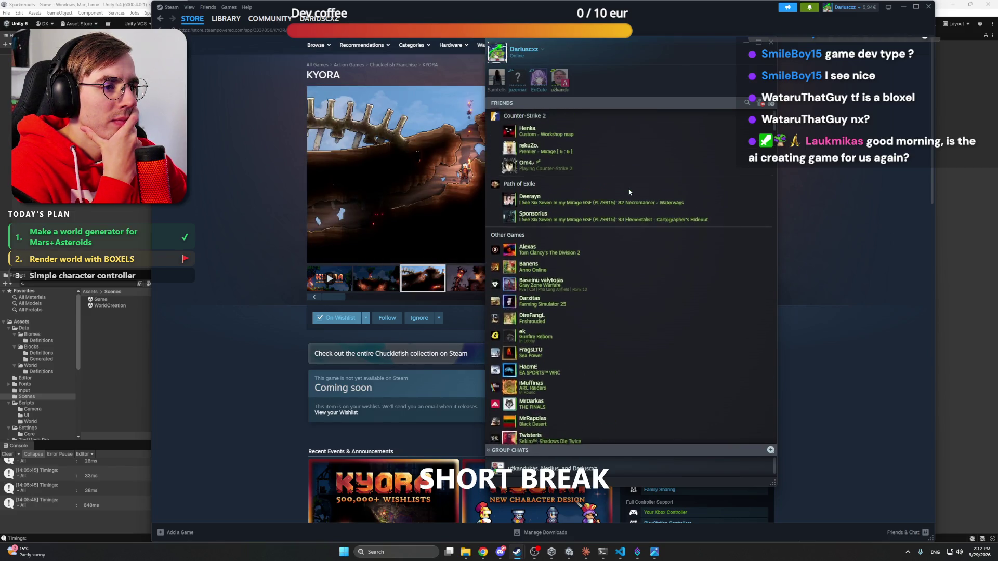
# Close the Steam friends list, minimize Steam, and bring the YouTube Coffee Room #11 mix forward
pyautogui.click(771, 42)
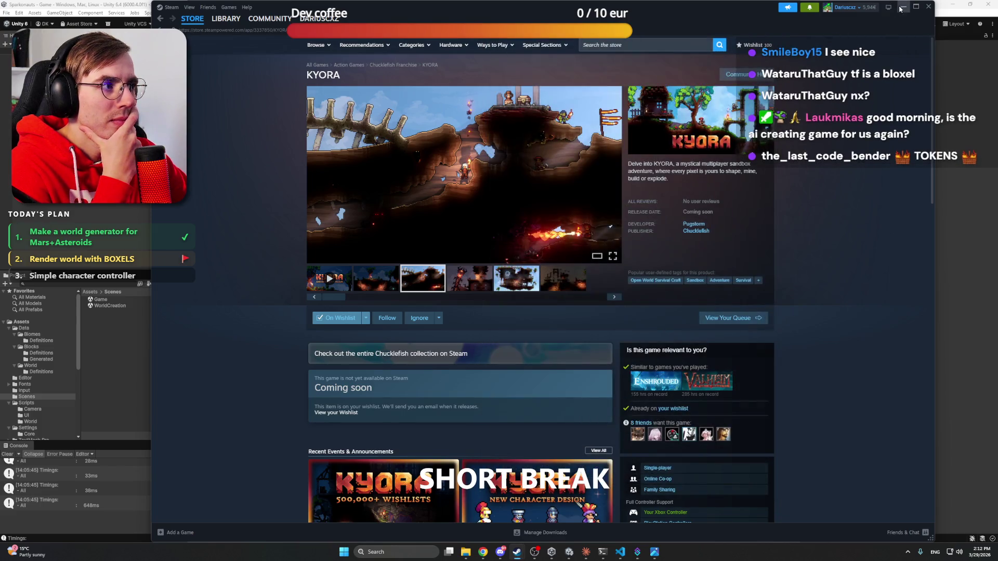
pyautogui.click(904, 8)
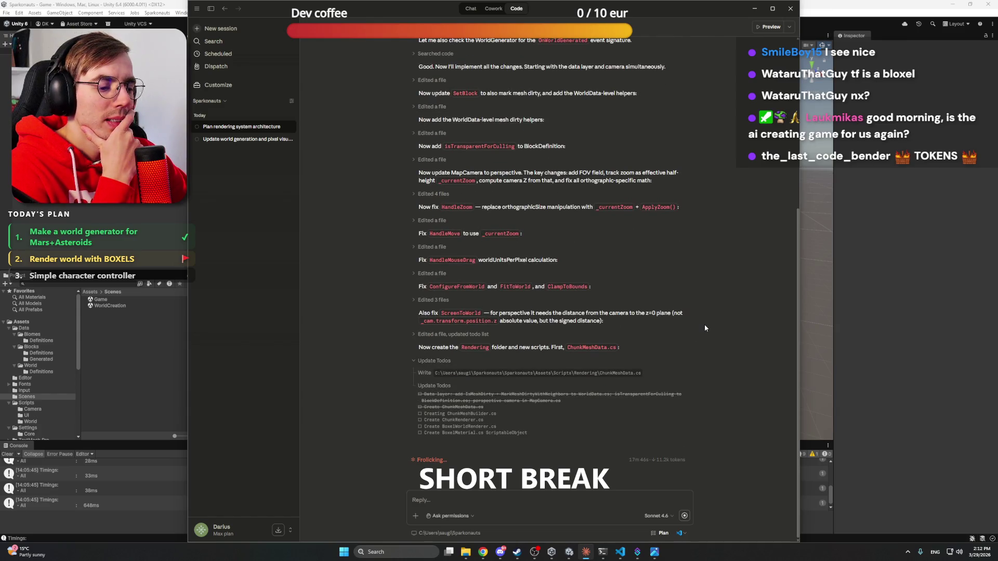
pyautogui.moveTo(483, 552)
pyautogui.click(474, 510)
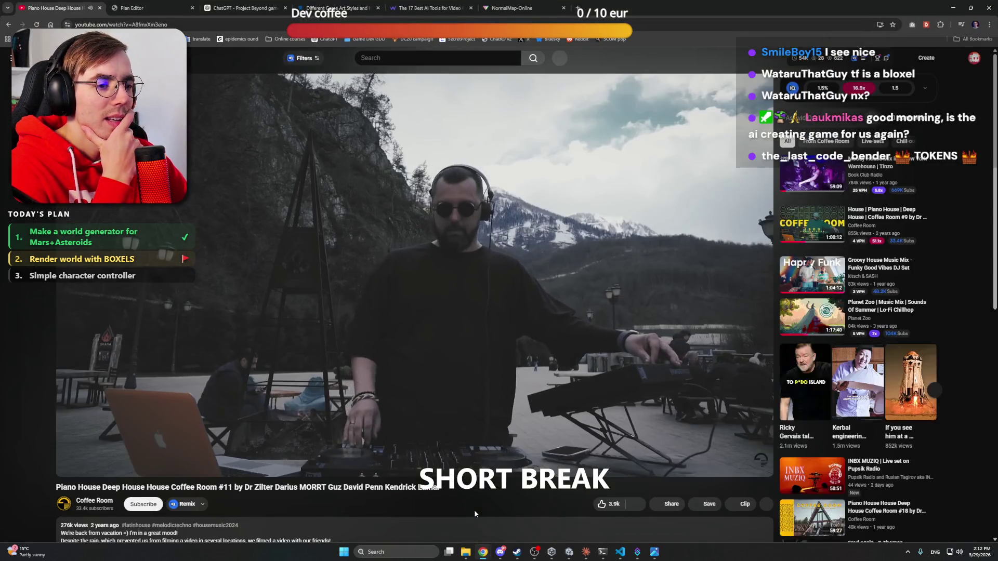